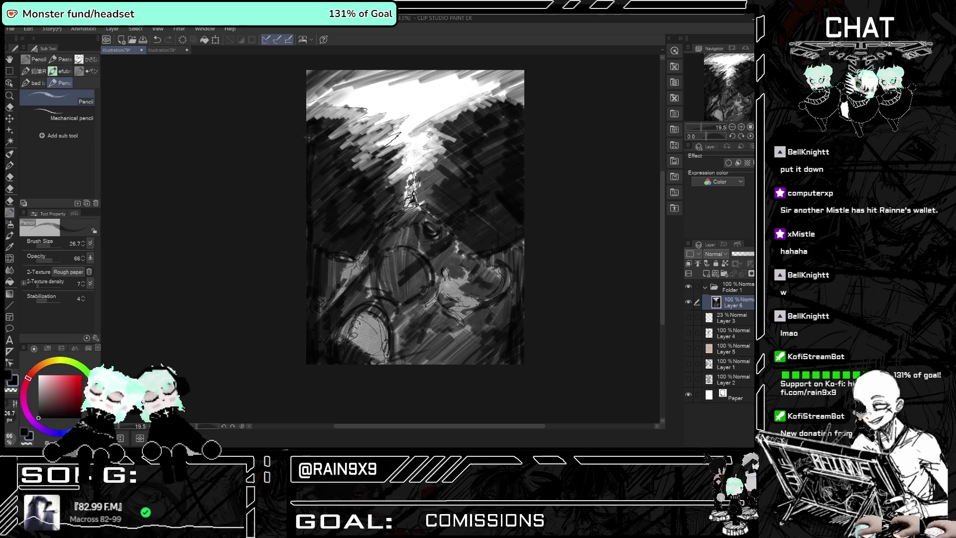
Hatch dark pencil strokes along the left edge, right of centre and around the lit figure.
drag(313, 148, 313, 241)
drag(322, 178, 323, 246)
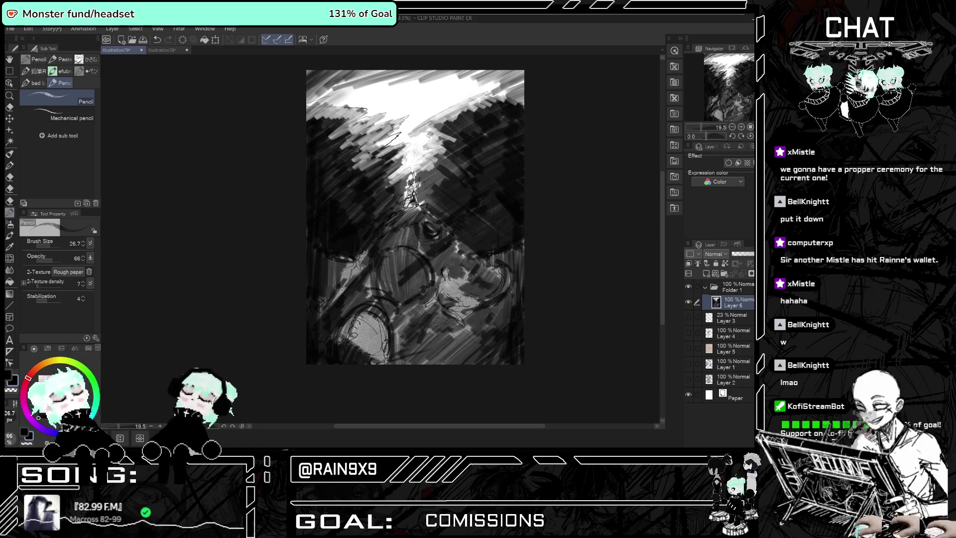
mouse_move(472, 252)
mouse_down()
mouse_move(472, 226)
mouse_move(511, 215)
mouse_up()
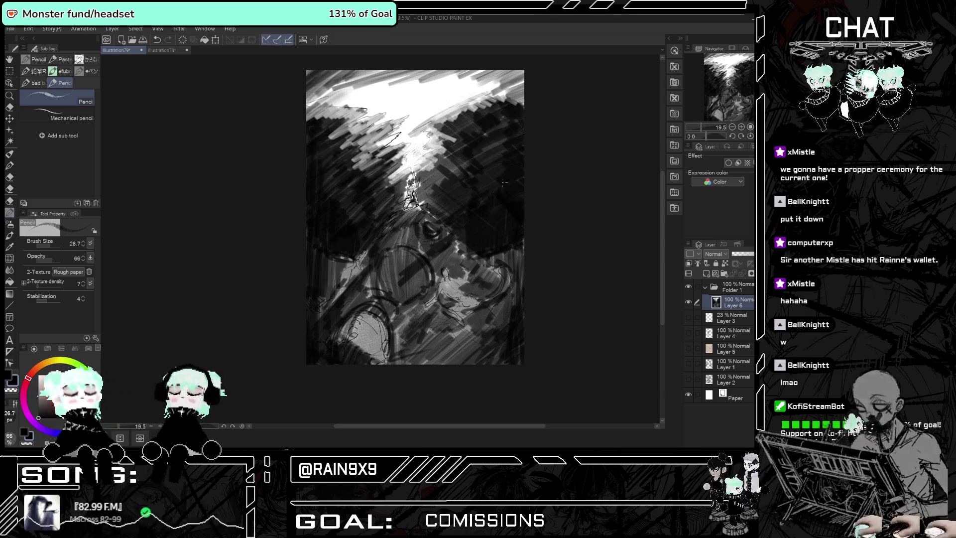
drag(393, 172, 383, 189)
drag(388, 151, 361, 170)
drag(400, 137, 350, 160)
mouse_move(390, 120)
mouse_down()
mouse_move(344, 151)
mouse_move(309, 107)
mouse_move(308, 120)
mouse_up()
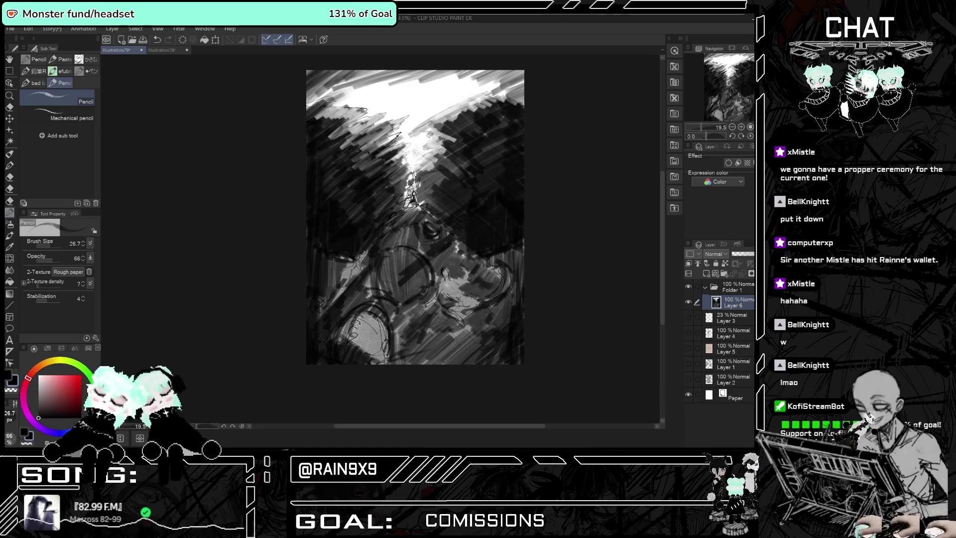
Hatch dark strokes over the upper left, the bright top area and the light beam.
drag(408, 72, 316, 117)
drag(483, 70, 371, 100)
drag(492, 71, 388, 102)
mouse_move(508, 73)
mouse_down()
mouse_move(369, 112)
mouse_move(386, 110)
mouse_up()
mouse_move(475, 92)
mouse_down()
mouse_move(361, 132)
mouse_move(391, 132)
mouse_up()
drag(438, 112, 399, 130)
drag(433, 117, 398, 142)
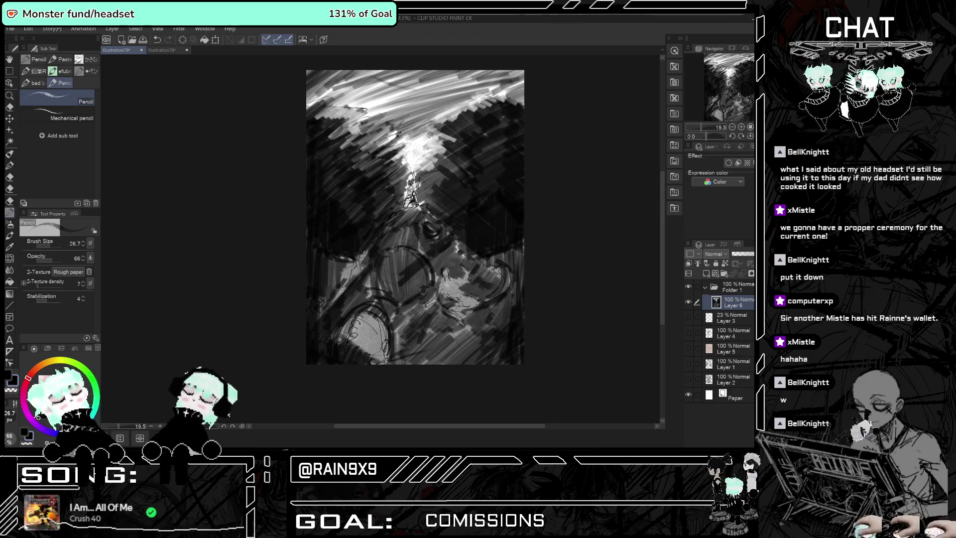
Set the pencil brush size to 41.0 and opacity to 45.
drag(77, 248, 89, 244)
click(48, 260)
scroll(419, 269, down, 2)
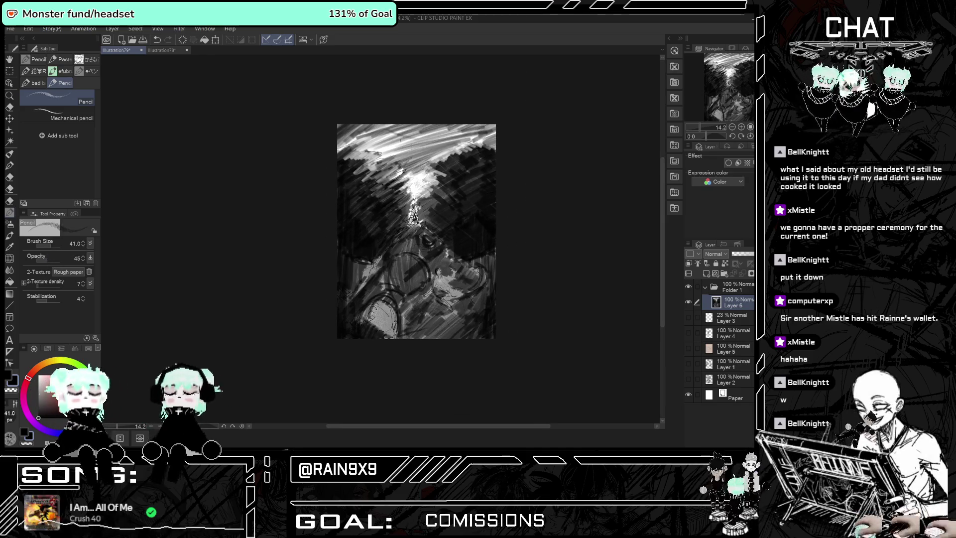
Hatch broad dark diagonals across the top, around the bright centre and the light beam.
mouse_move(348, 144)
mouse_down()
mouse_move(379, 121)
mouse_move(459, 123)
mouse_move(500, 141)
mouse_up()
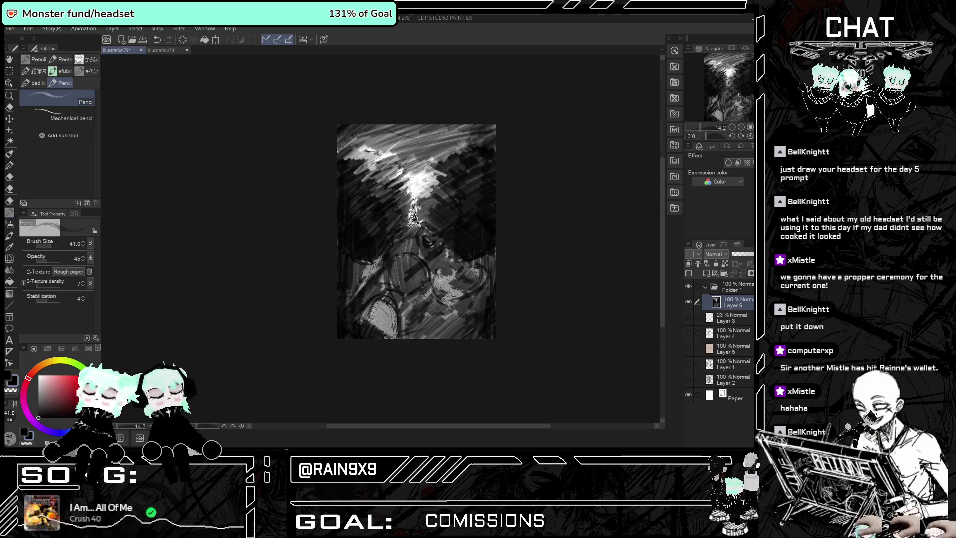
drag(428, 127, 354, 160)
drag(463, 127, 353, 159)
drag(493, 127, 354, 167)
mouse_move(464, 139)
mouse_down()
mouse_move(363, 161)
mouse_move(361, 183)
mouse_up()
mouse_move(452, 160)
mouse_down()
mouse_move(372, 184)
mouse_move(385, 185)
mouse_up()
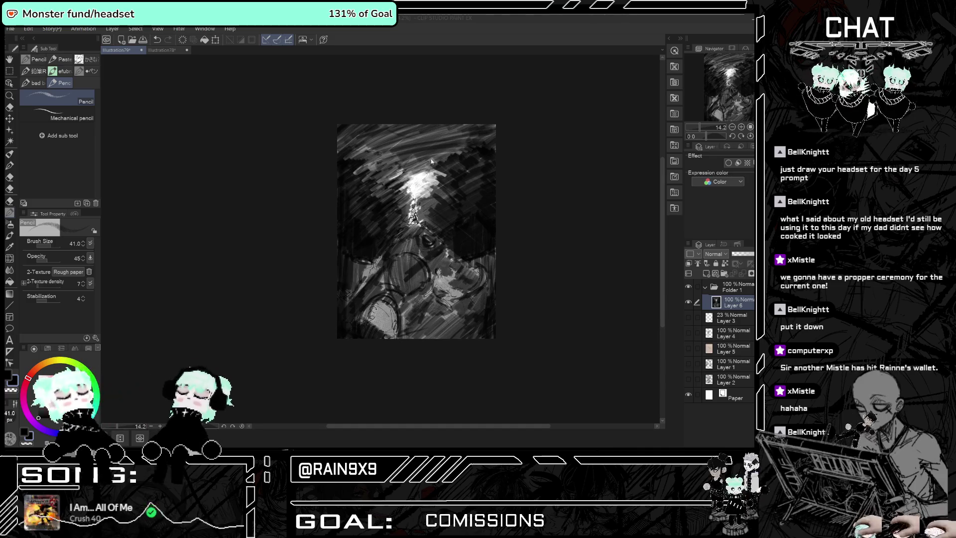
drag(440, 180, 423, 195)
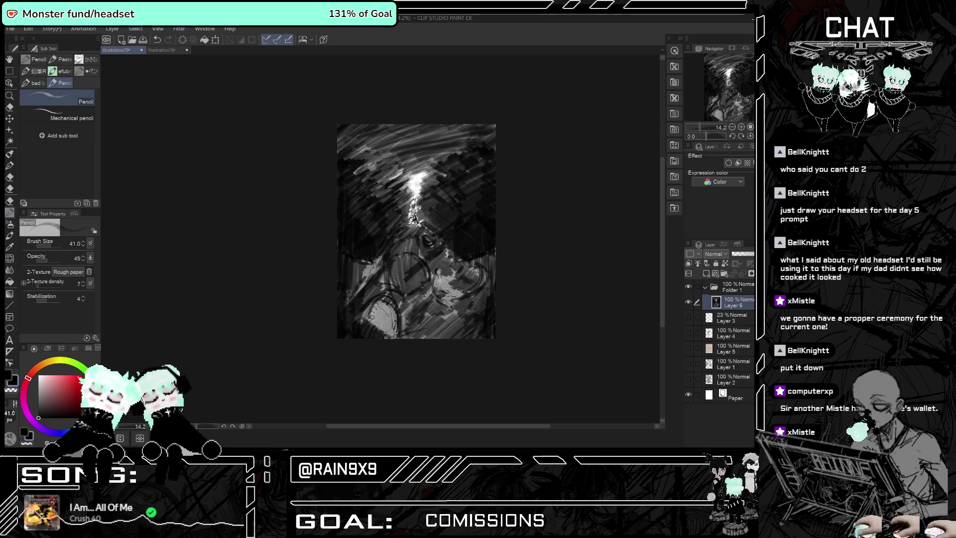
drag(427, 170, 408, 182)
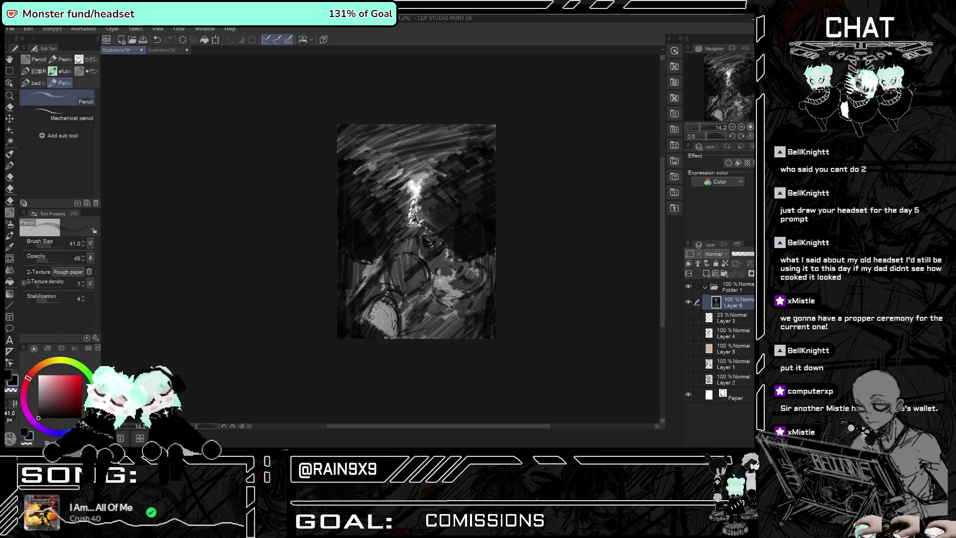
scroll(429, 184, up, 3)
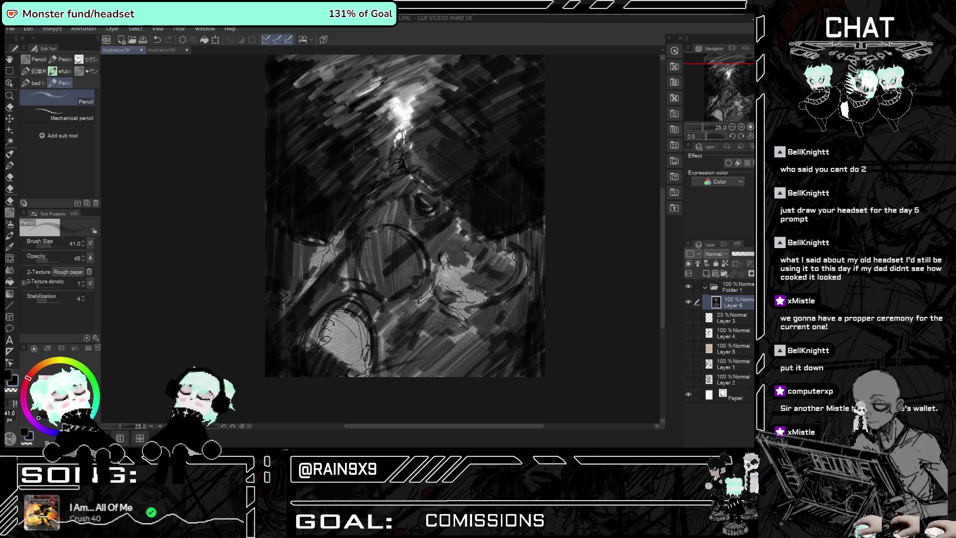
Try a light horizontal streak across the glow, undoing the attempts.
scroll(463, 232, down, 3)
scroll(464, 233, up, 2)
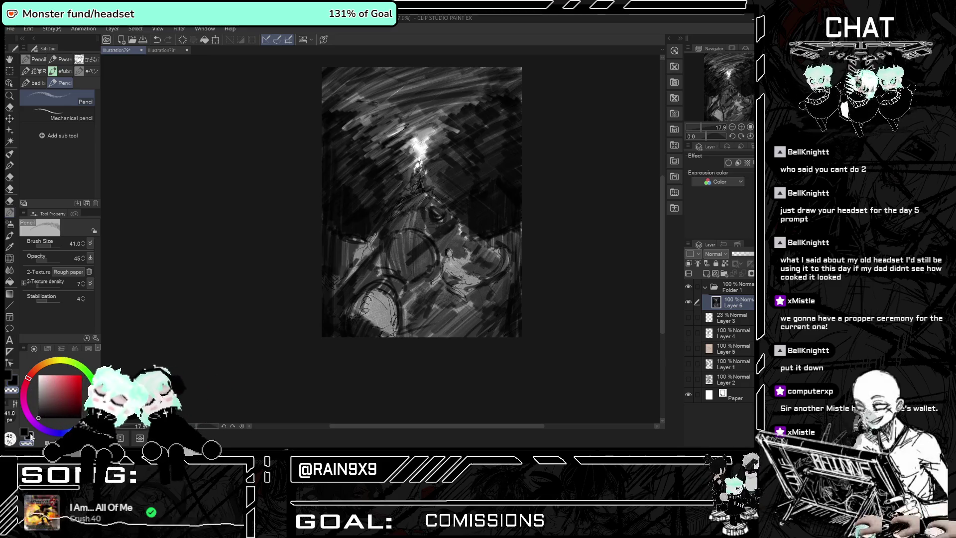
scroll(423, 134, up, 1)
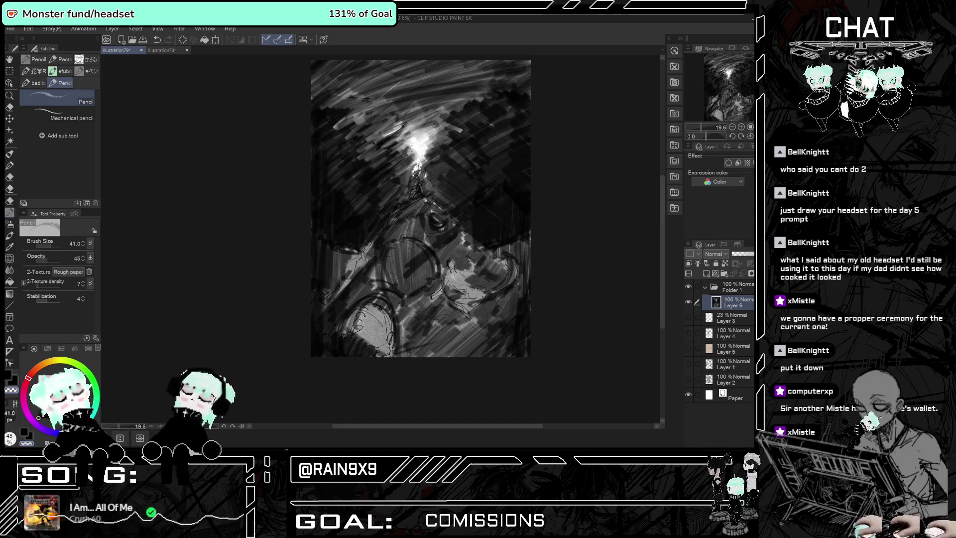
key(ctrl+z)
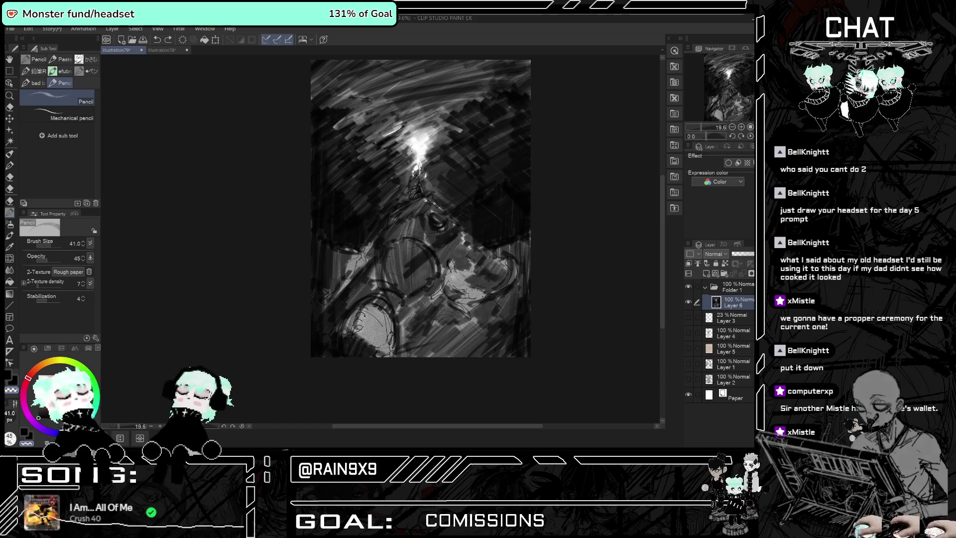
drag(459, 161, 422, 160)
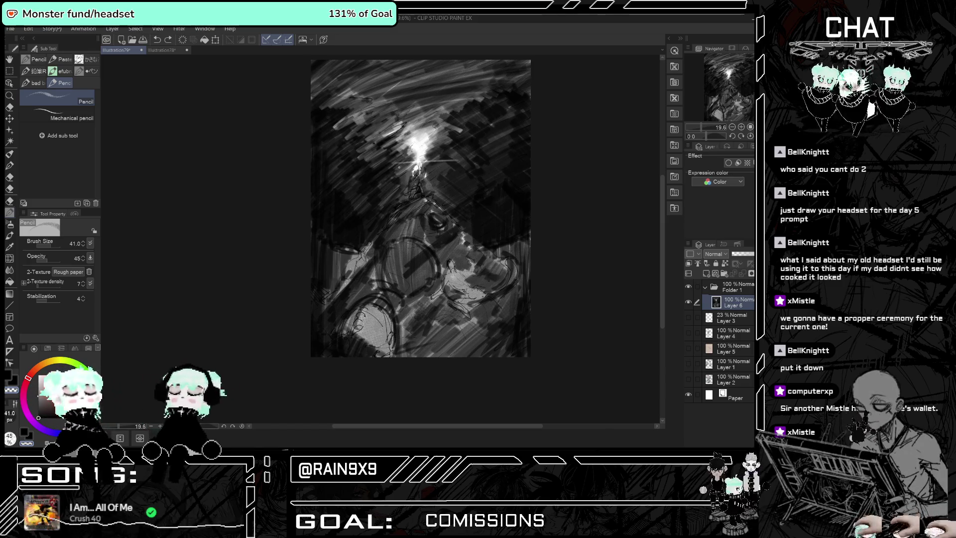
key(ctrl+z)
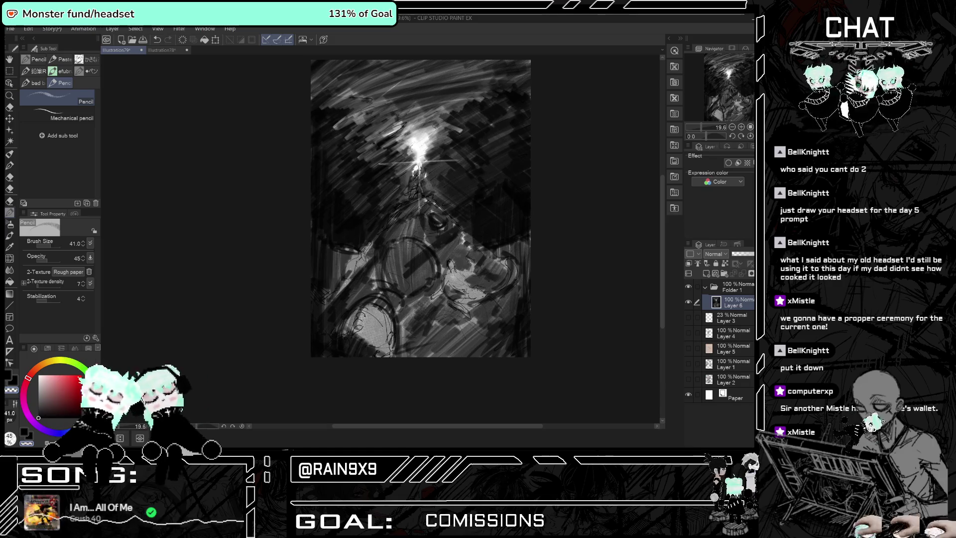
Add dark strokes to the right of the figure.
drag(475, 242, 498, 269)
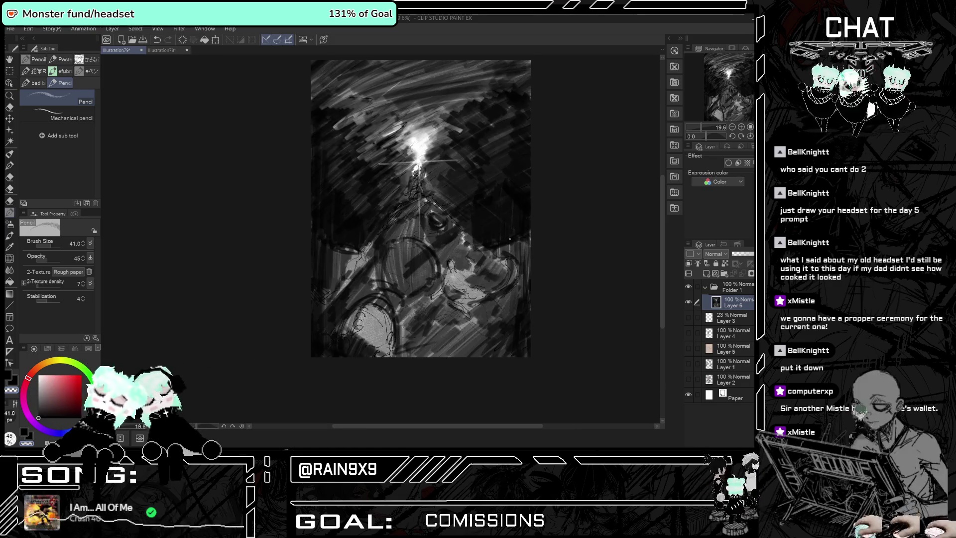
scroll(497, 238, up, 1)
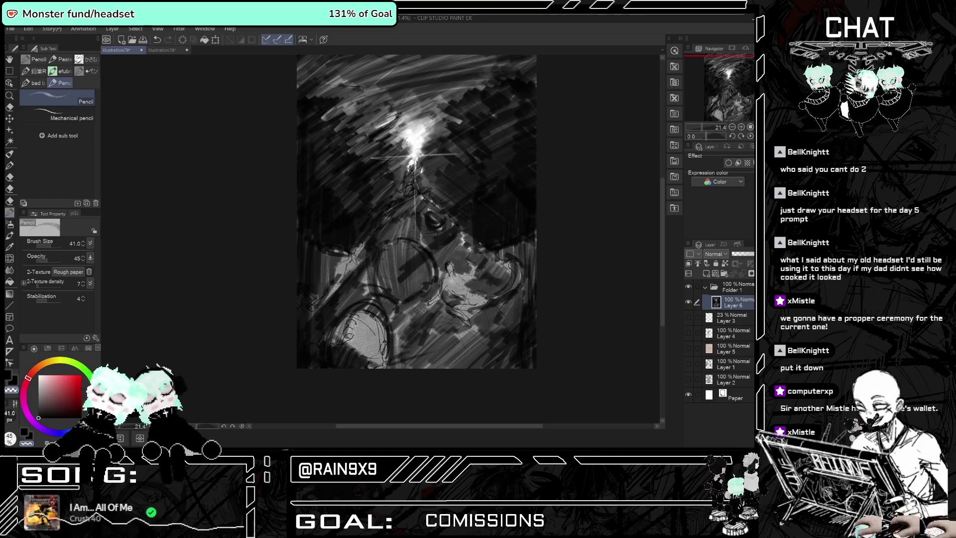
scroll(496, 244, up, 1)
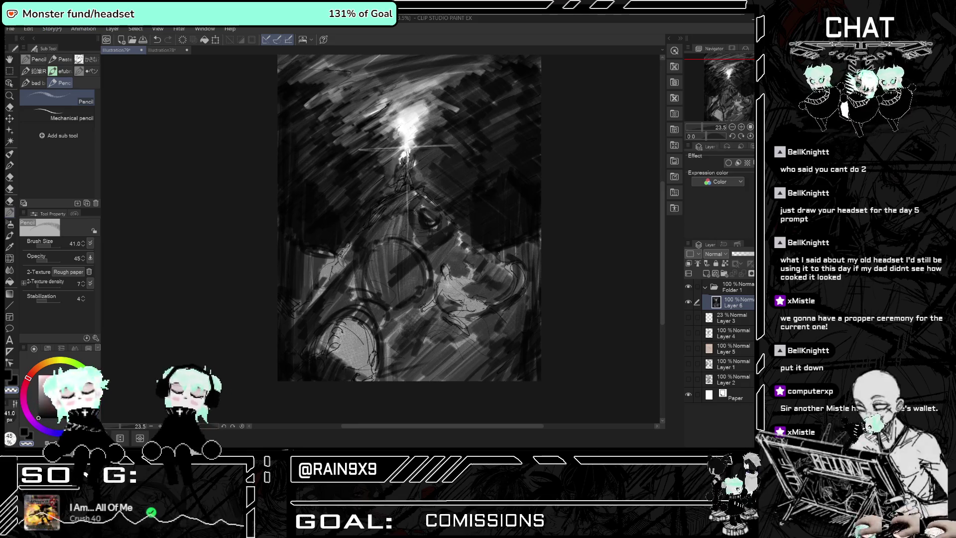
scroll(466, 205, down, 2)
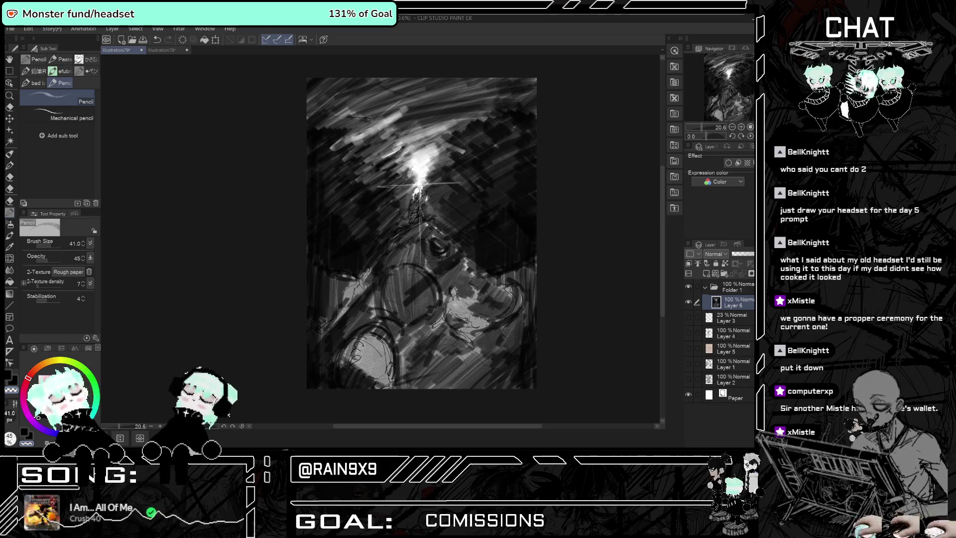
Paint light streaks in the upper-left sky and near the top, undoing the last one.
drag(333, 142, 326, 117)
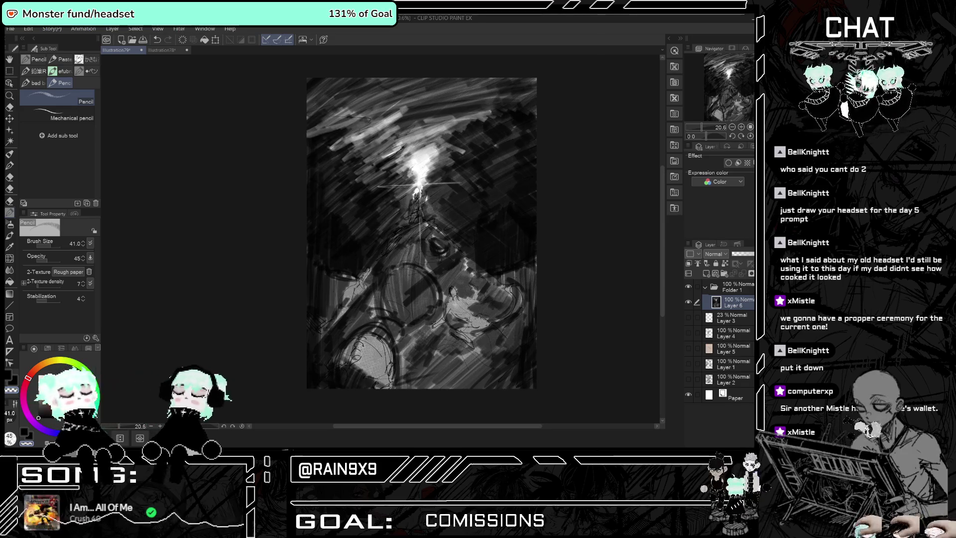
drag(466, 110, 498, 105)
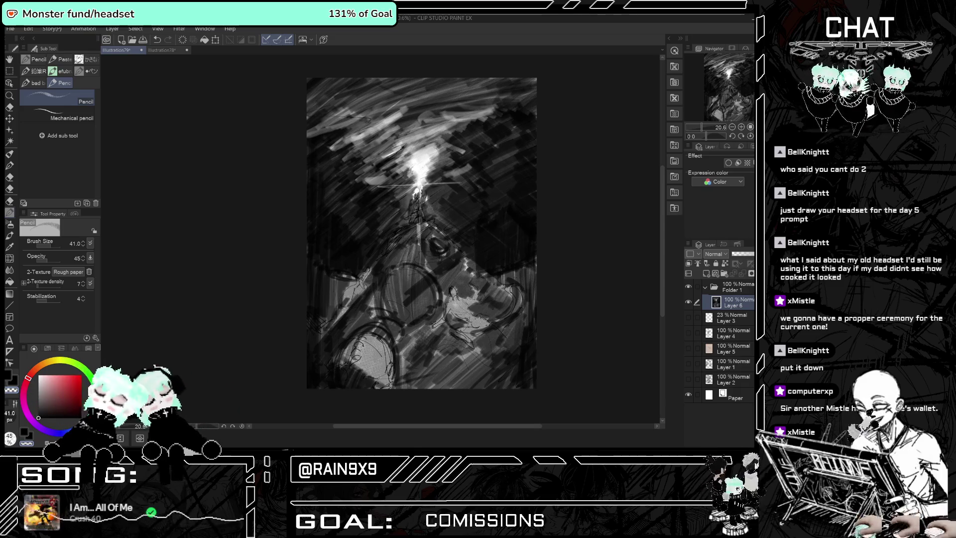
scroll(421, 190, up, 1)
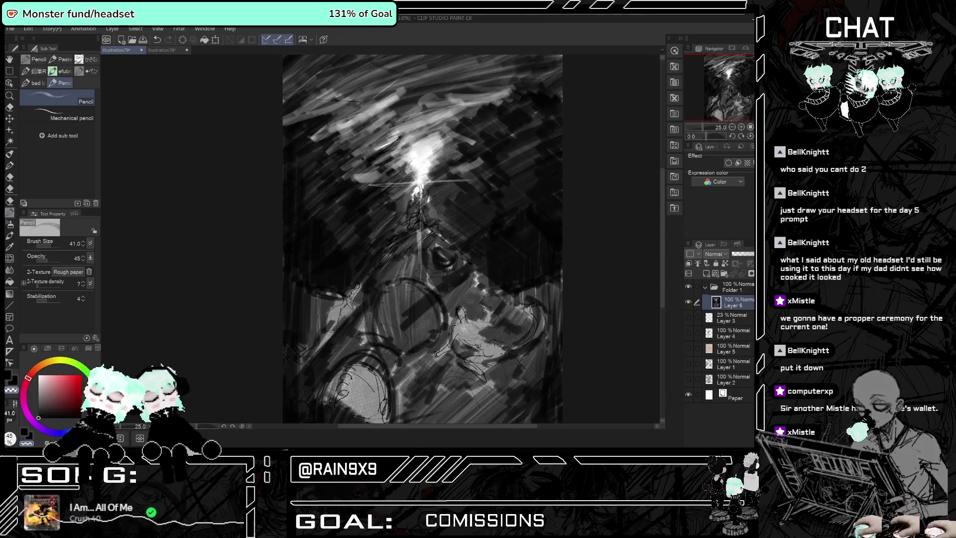
key(ctrl+z)
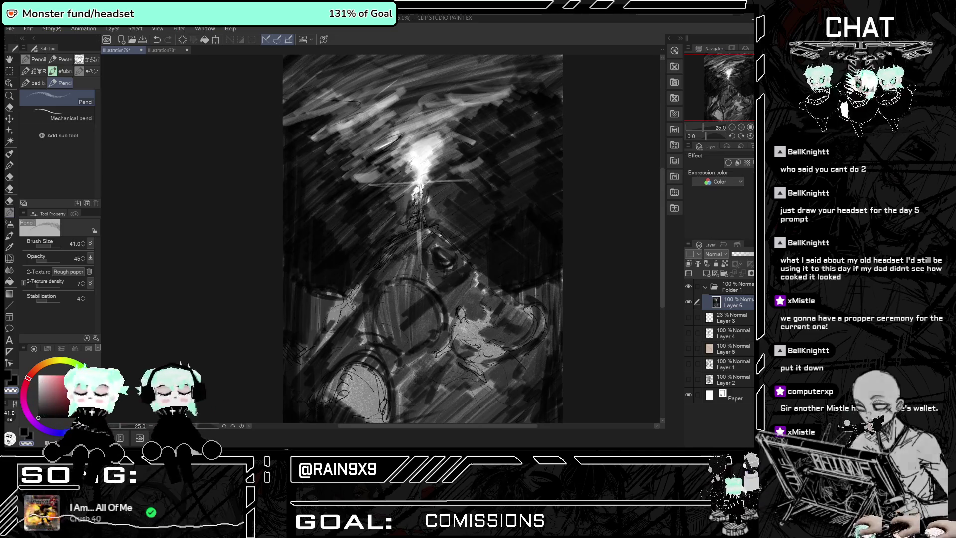
scroll(439, 189, down, 2)
scroll(525, 248, up, 1)
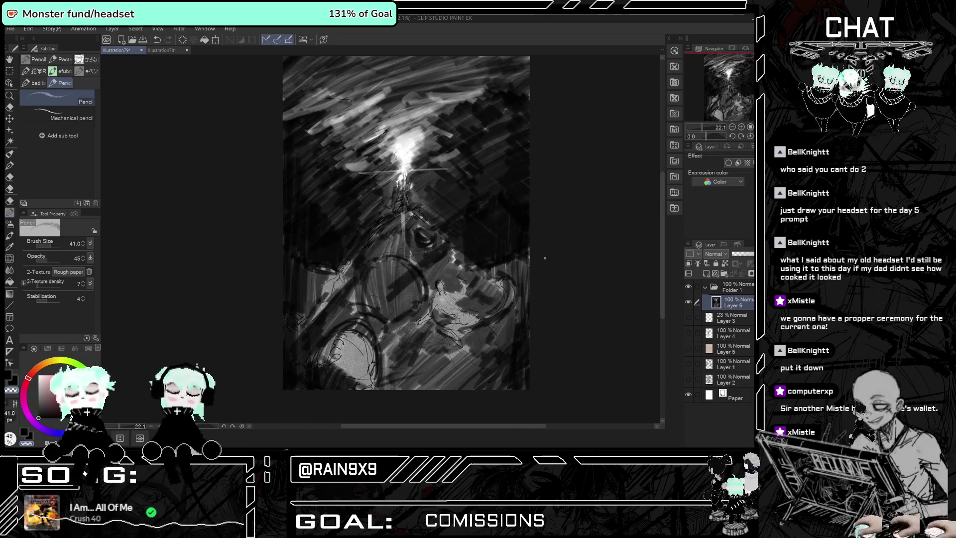
key(super+shift+s)
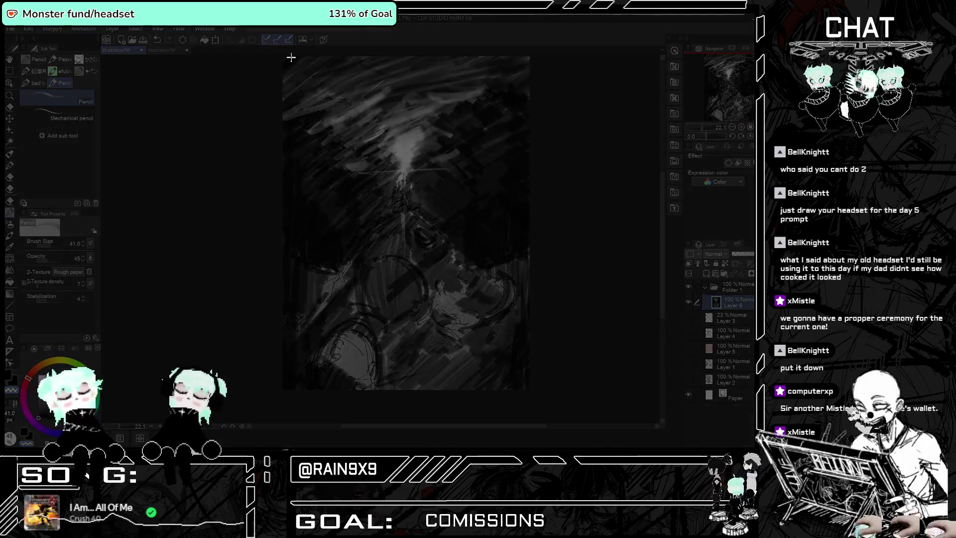
mouse_move(280, 55)
mouse_down()
mouse_move(421, 153)
mouse_move(530, 390)
mouse_up()
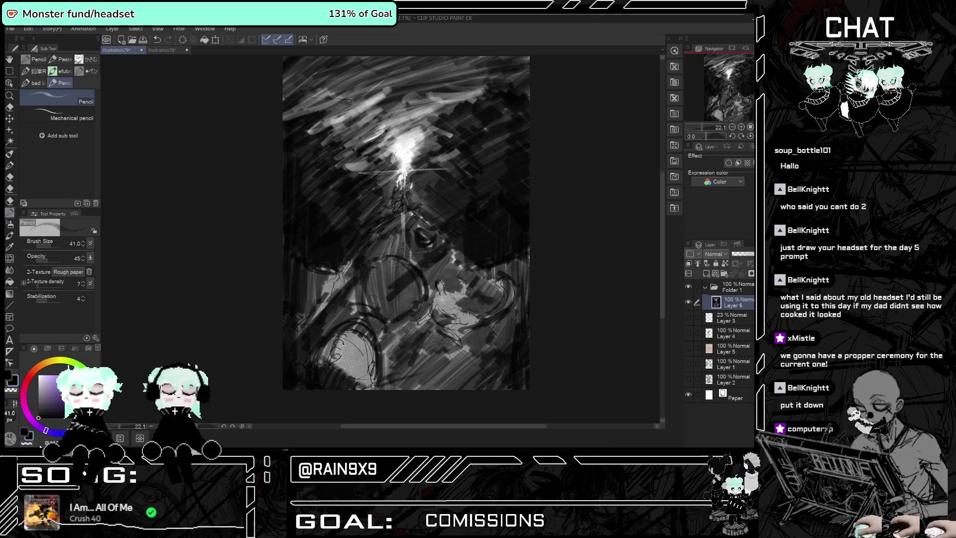
Shade the creature's left side and the lower-left and lower-middle areas with dark strokes.
drag(323, 282, 333, 276)
mouse_move(314, 319)
mouse_down()
mouse_move(349, 269)
mouse_move(315, 305)
mouse_up()
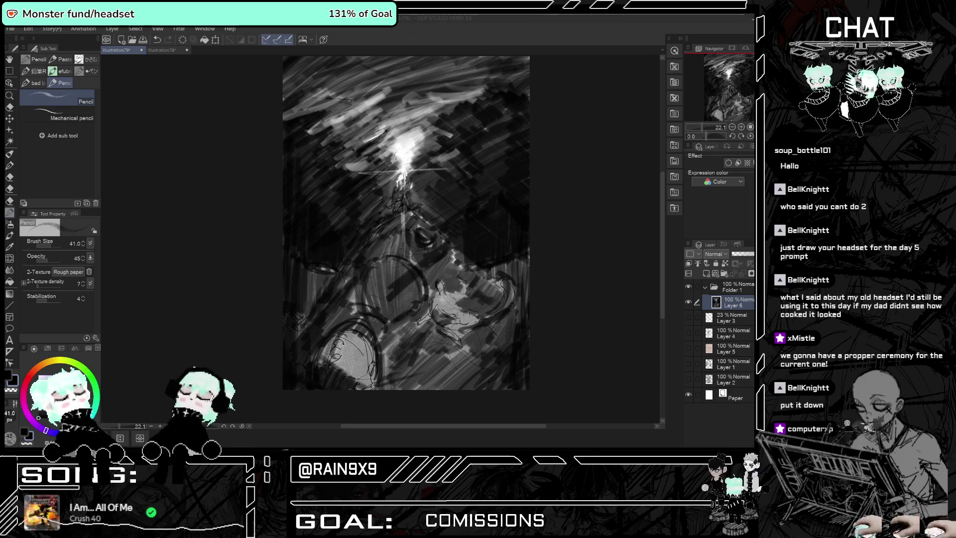
drag(345, 331, 325, 367)
mouse_move(342, 336)
mouse_down()
mouse_move(331, 369)
mouse_move(347, 384)
mouse_up()
mouse_move(362, 339)
mouse_down()
mouse_move(372, 388)
mouse_move(374, 376)
mouse_move(361, 389)
mouse_up()
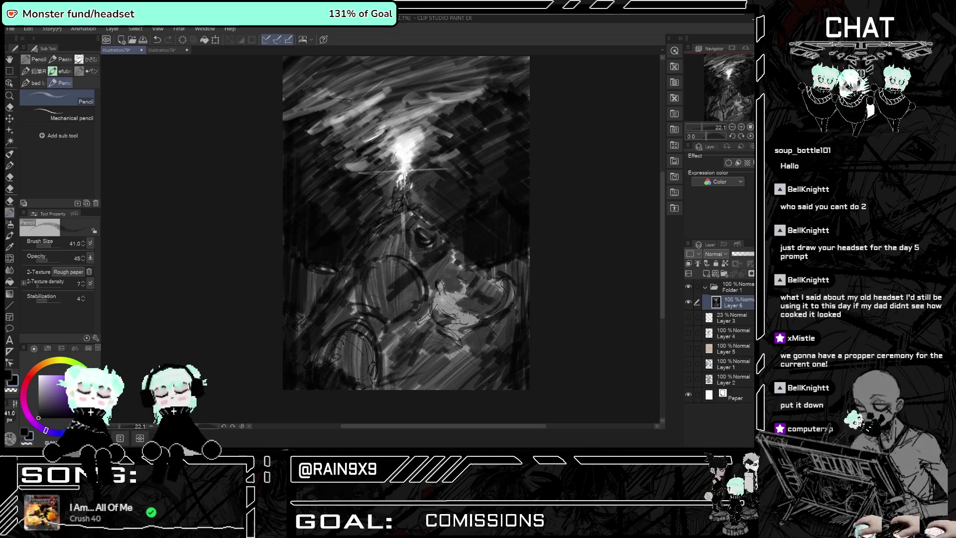
drag(349, 336, 340, 377)
mouse_move(414, 313)
mouse_down()
mouse_move(381, 354)
mouse_move(383, 371)
mouse_up()
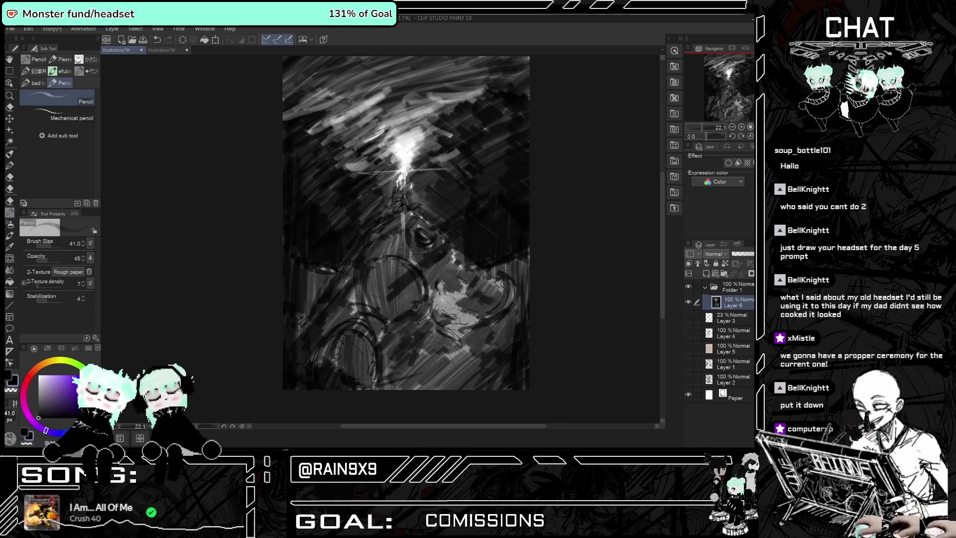
mouse_move(460, 334)
mouse_down()
mouse_move(392, 387)
mouse_move(408, 388)
mouse_up()
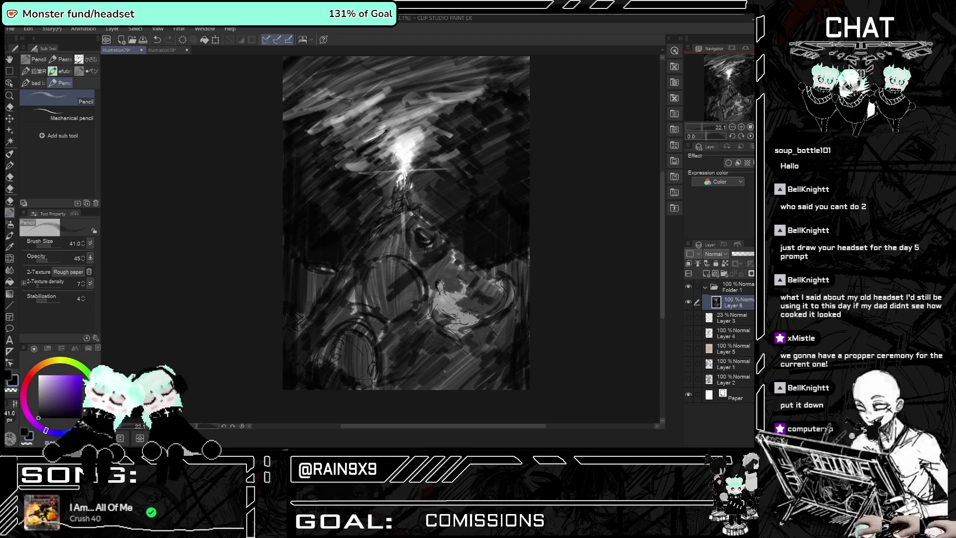
Add faint dark marks across the lower painting and near the right edge, undoing the last.
drag(494, 358, 463, 389)
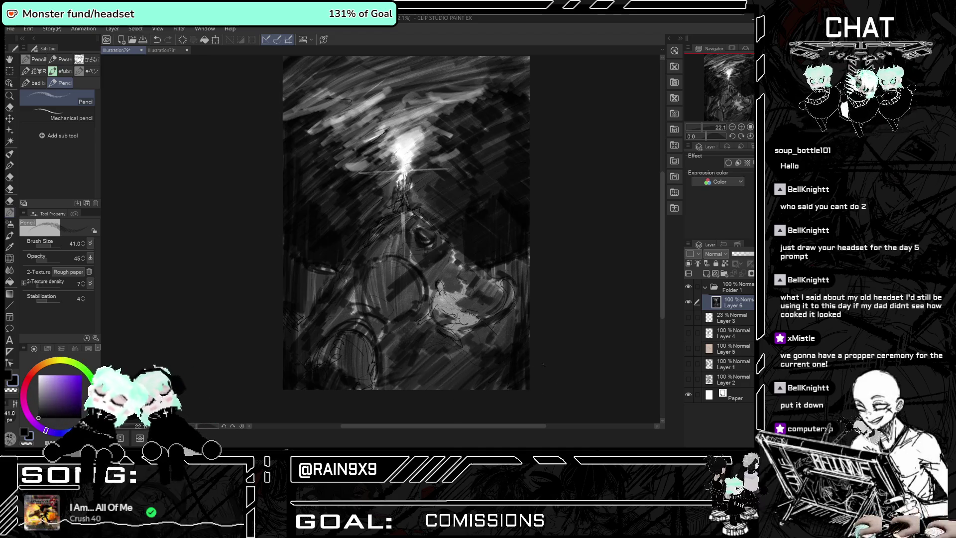
mouse_move(473, 371)
mouse_down()
mouse_move(453, 389)
mouse_move(446, 383)
mouse_up()
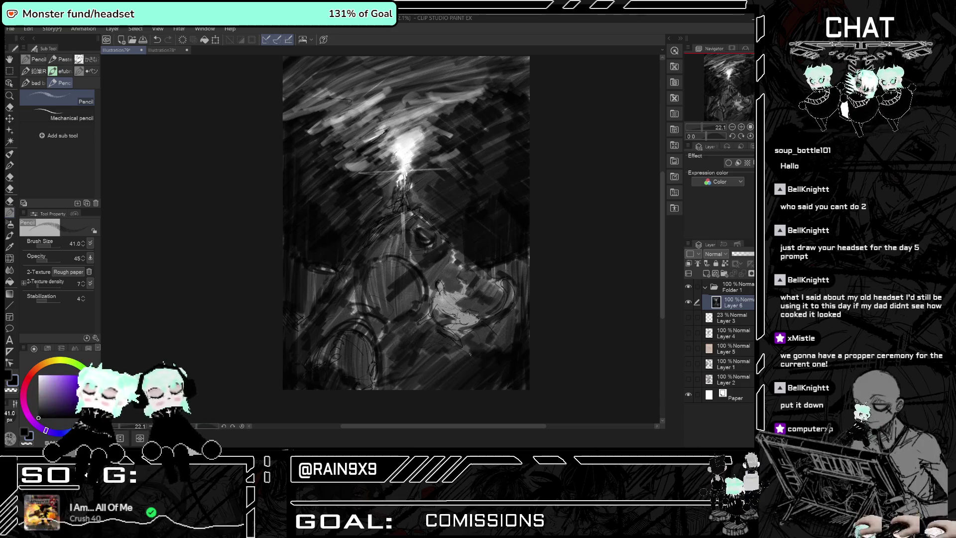
mouse_move(456, 351)
mouse_down()
mouse_move(422, 376)
mouse_move(424, 350)
mouse_move(379, 355)
mouse_up()
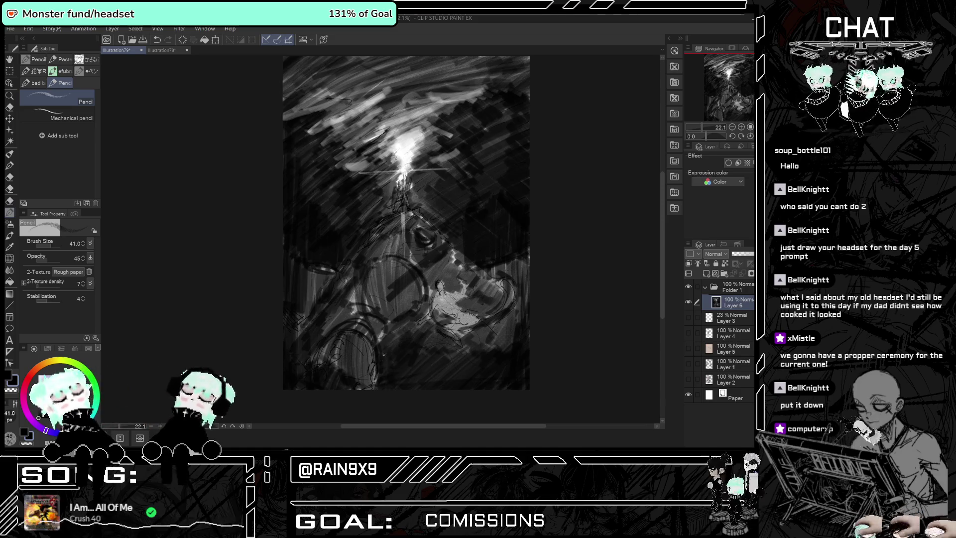
drag(374, 389, 357, 335)
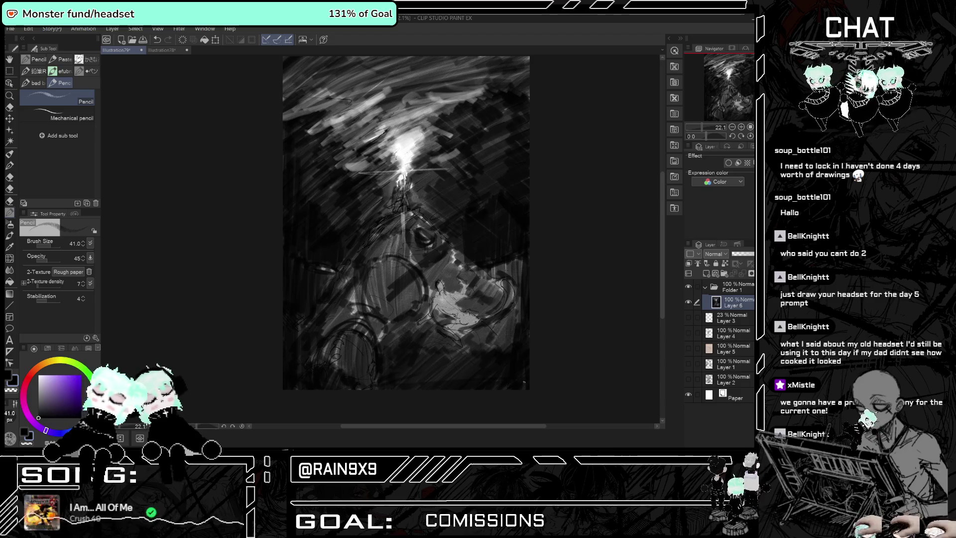
drag(517, 293, 506, 344)
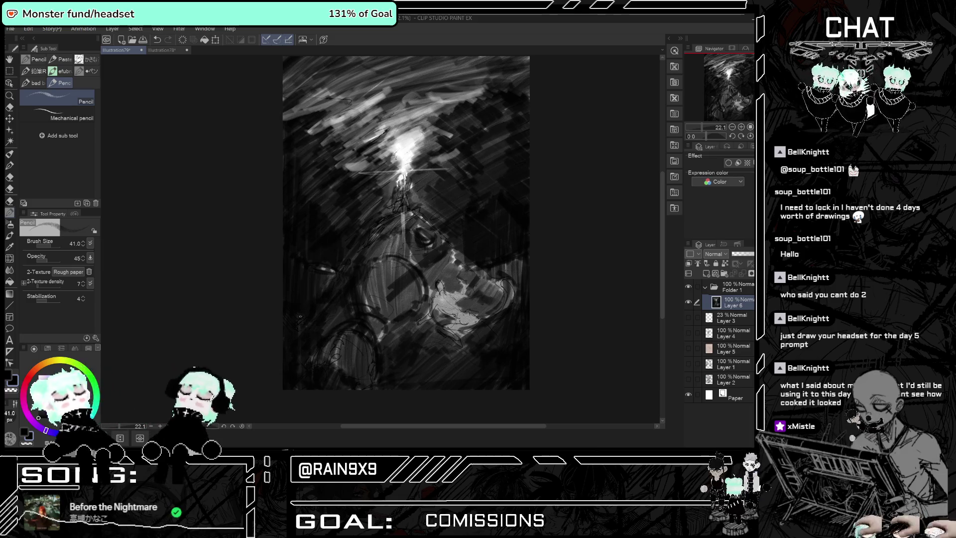
drag(329, 337, 328, 363)
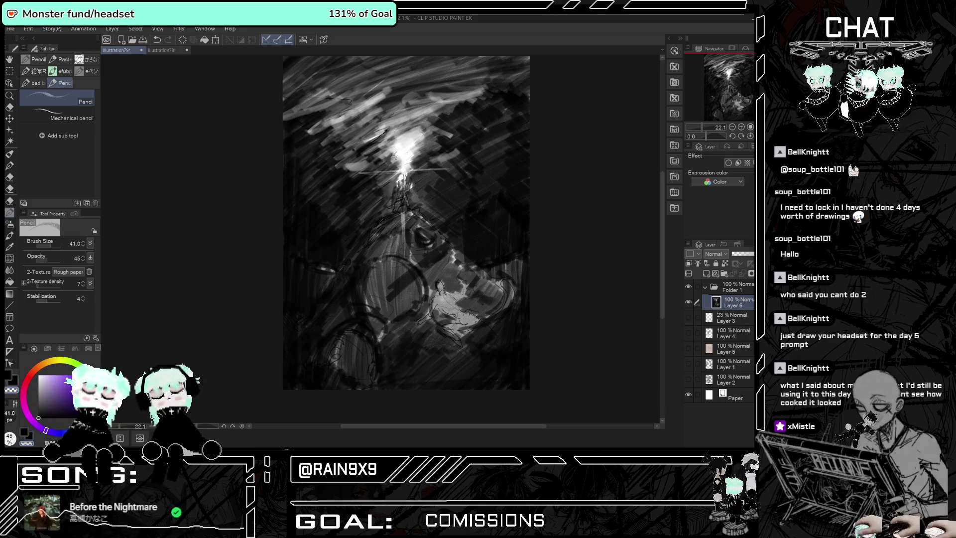
key(ctrl+z)
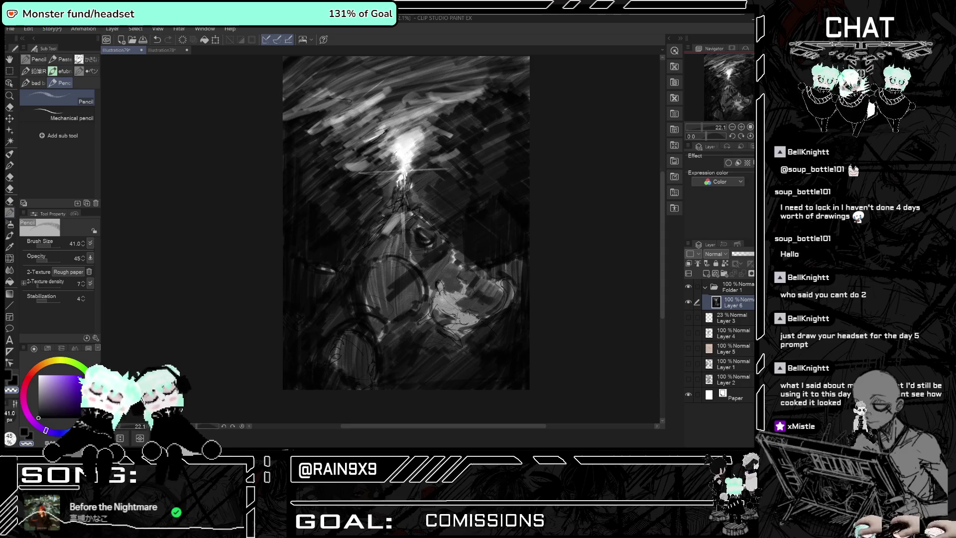
Hatch light strokes on the lower circle and along its left edge.
mouse_move(371, 221)
mouse_down()
mouse_move(419, 255)
mouse_move(347, 261)
mouse_up()
key(ctrl+z)
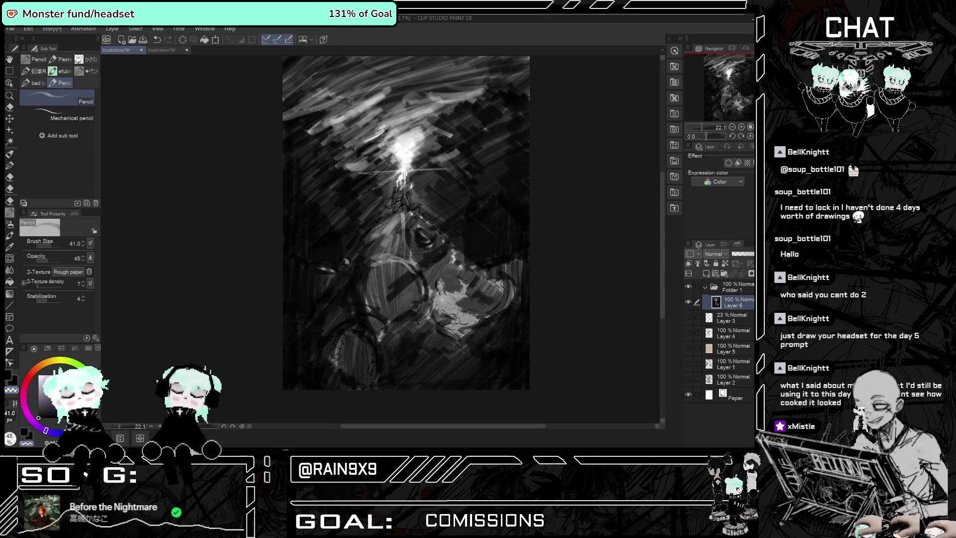
drag(363, 332, 344, 335)
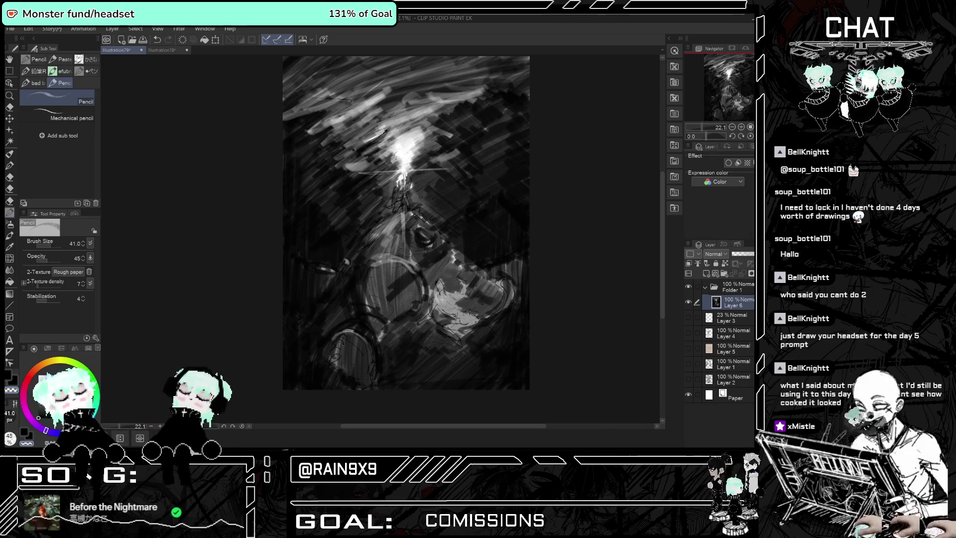
key(ctrl+z)
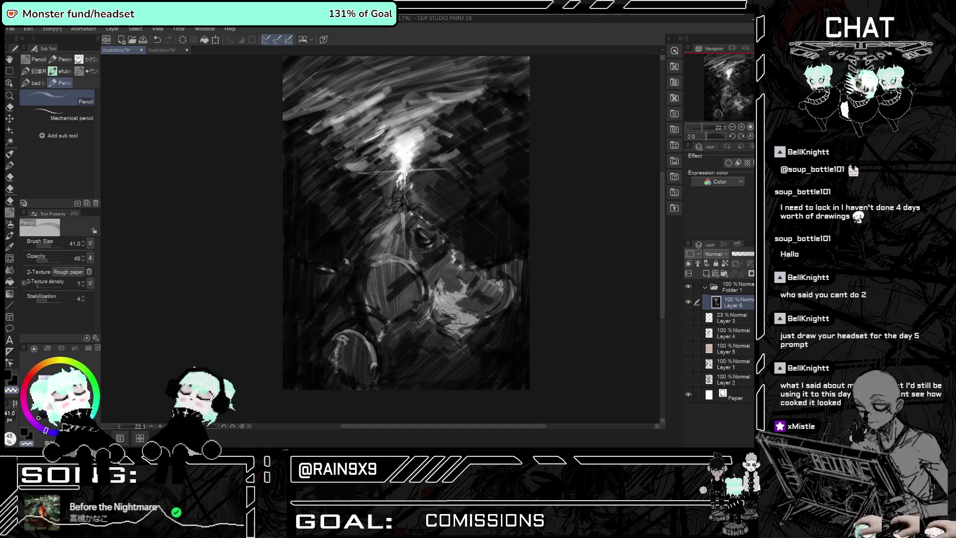
drag(340, 335, 311, 381)
mouse_move(351, 331)
mouse_down()
mouse_move(332, 361)
mouse_move(345, 373)
mouse_up()
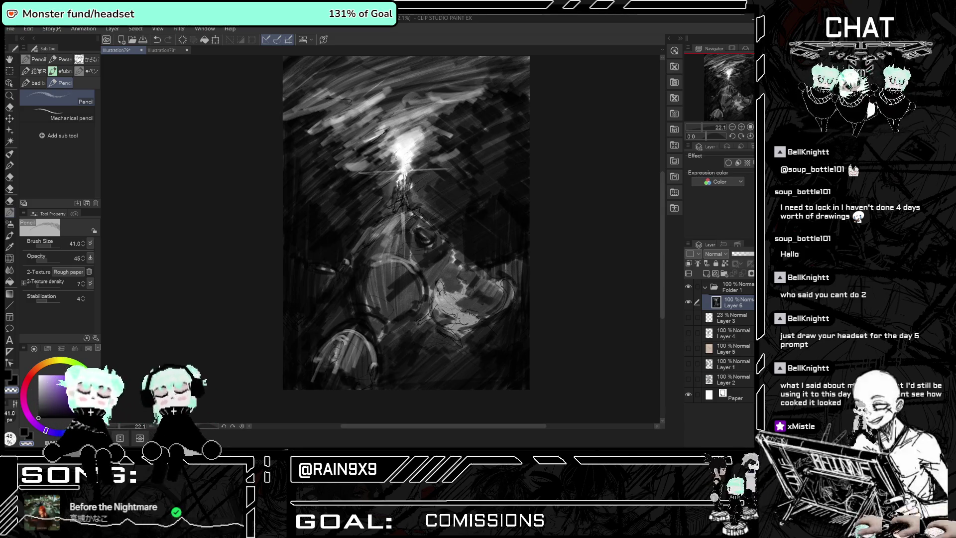
drag(359, 251, 354, 265)
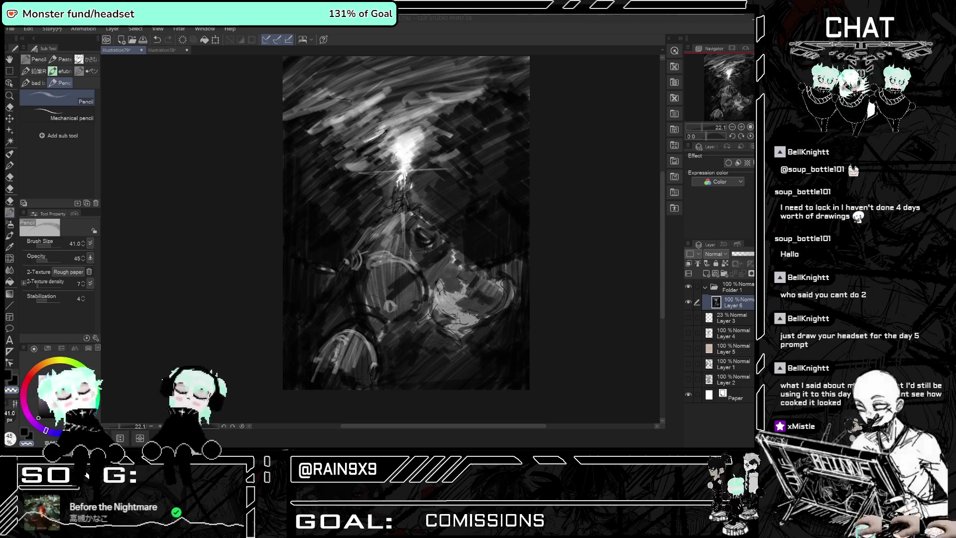
Add light strokes down-left, along the cone edge and as faint verticals at the left edge.
click(413, 298)
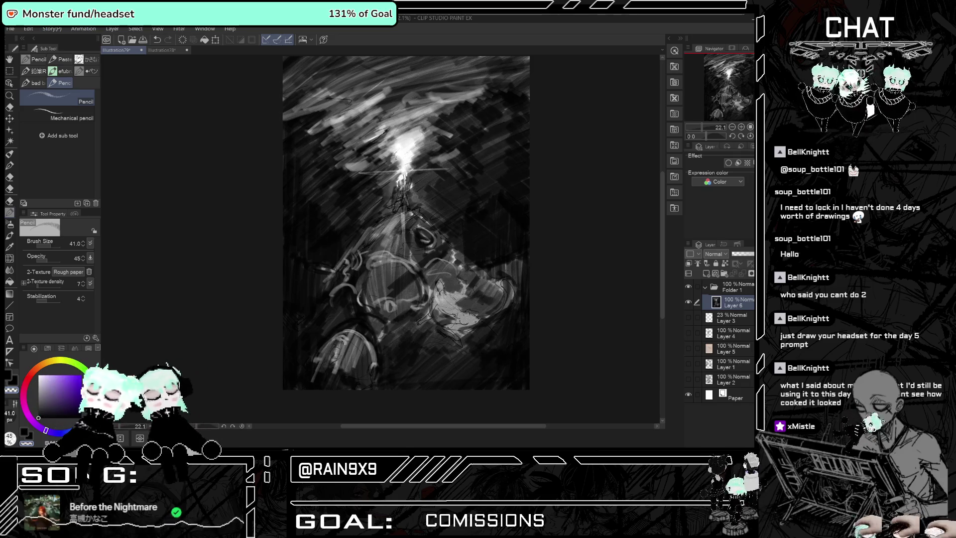
drag(349, 243, 283, 344)
drag(458, 252, 436, 228)
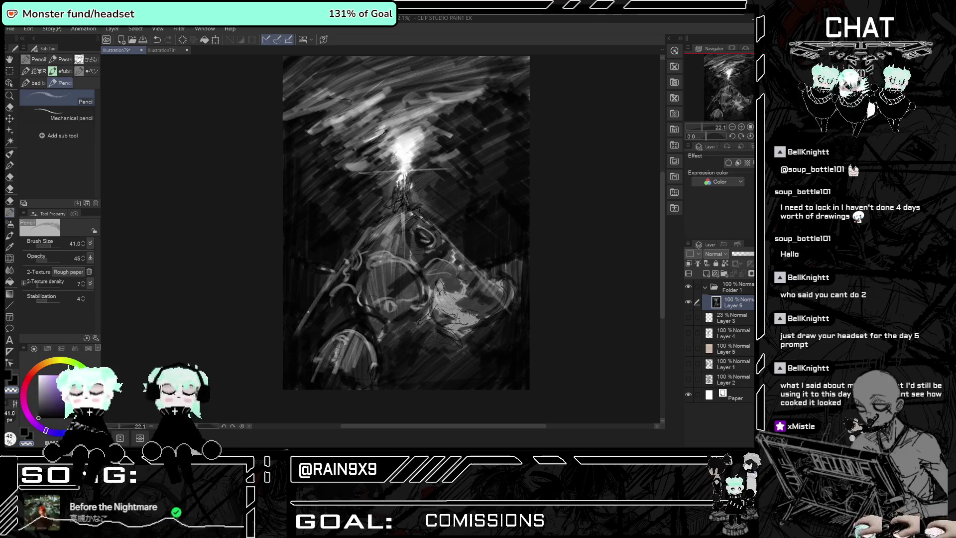
mouse_move(292, 256)
mouse_down()
mouse_move(284, 328)
mouse_move(287, 270)
mouse_move(288, 315)
mouse_up()
key(ctrl+z)
key(ctrl+z)
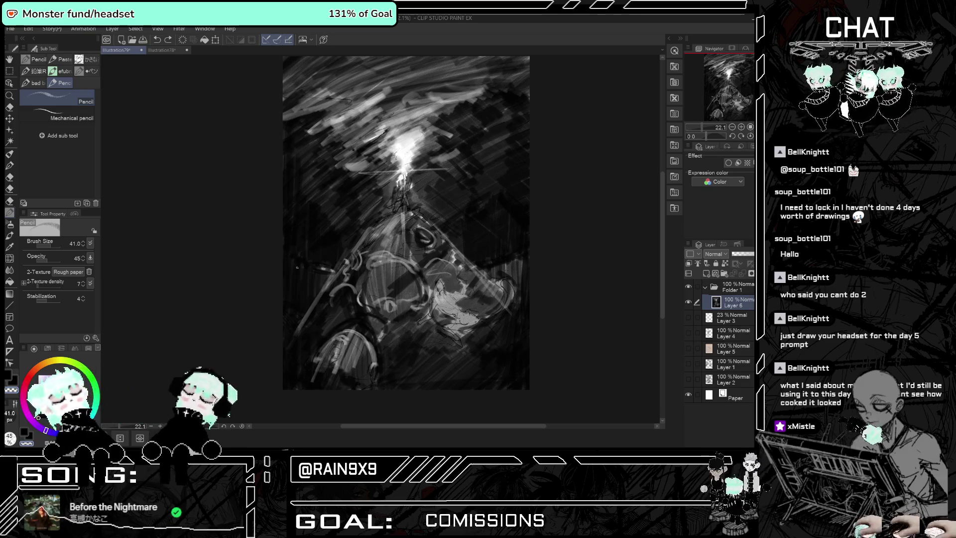
key(ctrl+z)
drag(290, 254, 289, 302)
drag(299, 264, 299, 306)
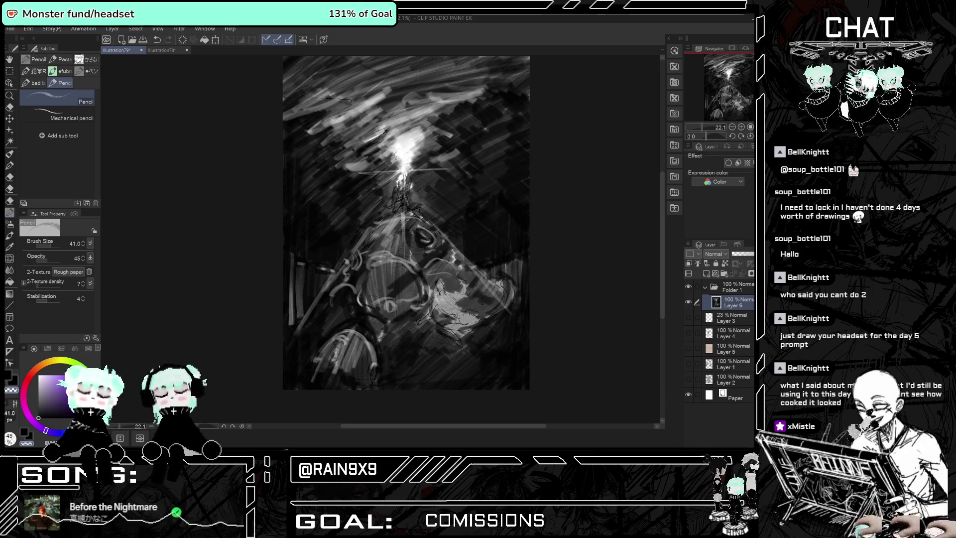
Zoom in on the figure and shrink the pencil size to 17.
scroll(405, 144, up, 2)
scroll(406, 144, up, 2)
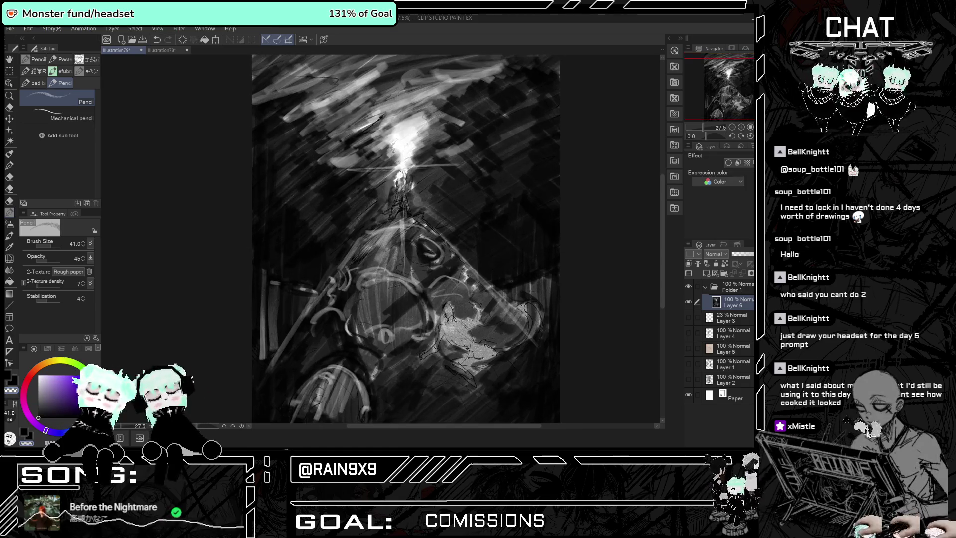
scroll(406, 144, up, 1)
scroll(406, 145, up, 1)
scroll(406, 144, up, 1)
scroll(406, 144, up, 1)
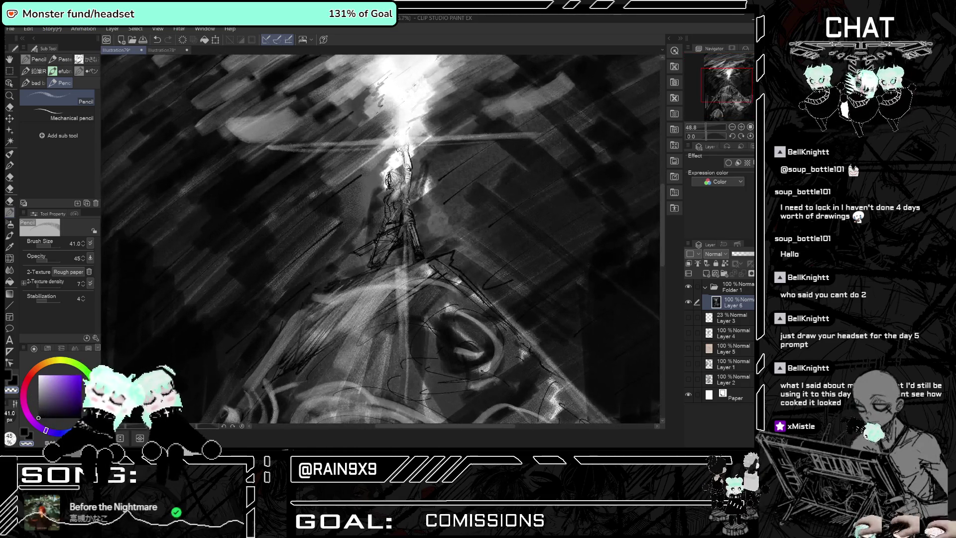
click(52, 247)
drag(49, 247, 52, 248)
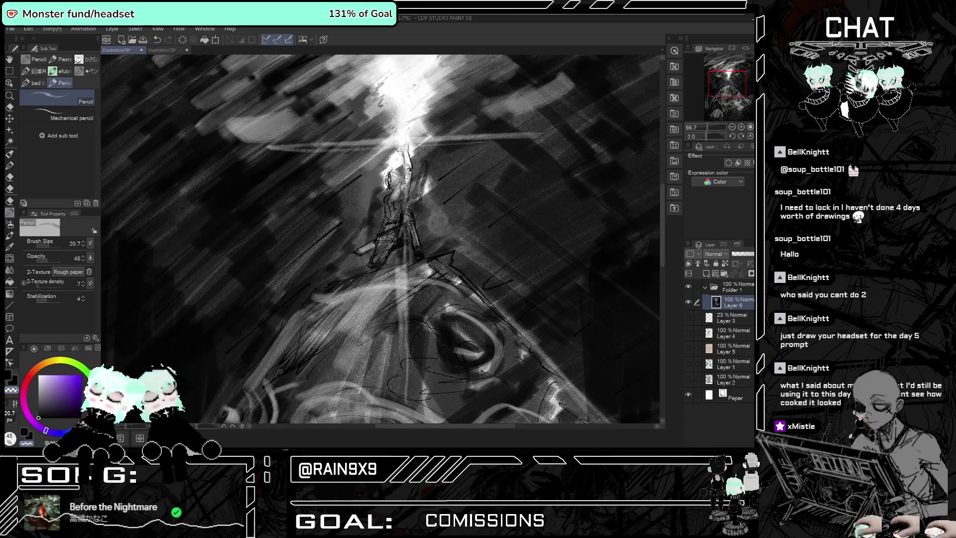
scroll(393, 175, up, 1)
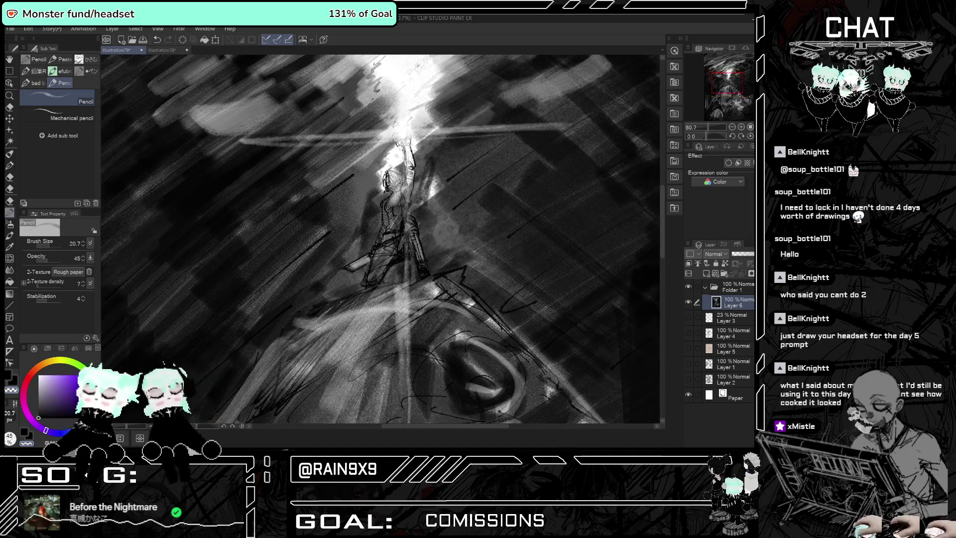
scroll(393, 174, up, 1)
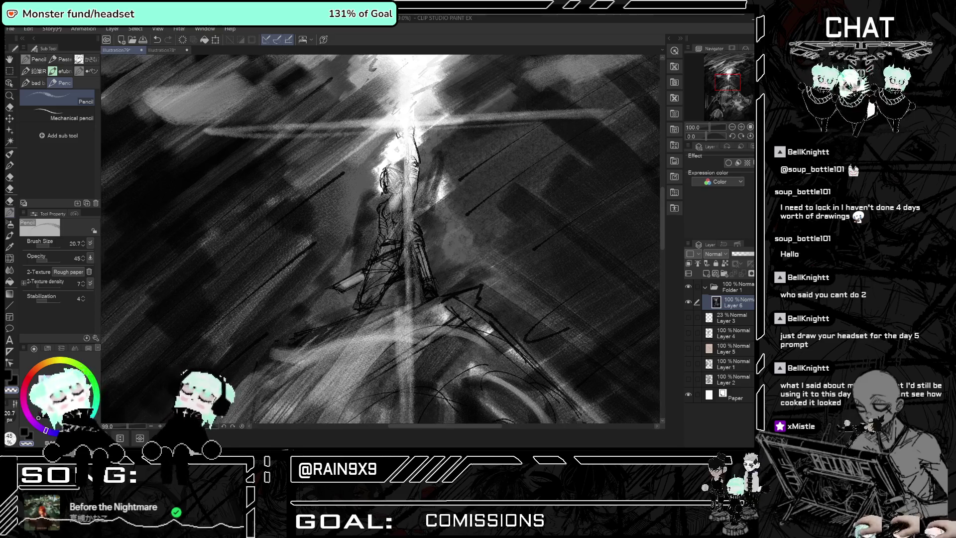
scroll(381, 239, down, 1)
scroll(381, 239, up, 2)
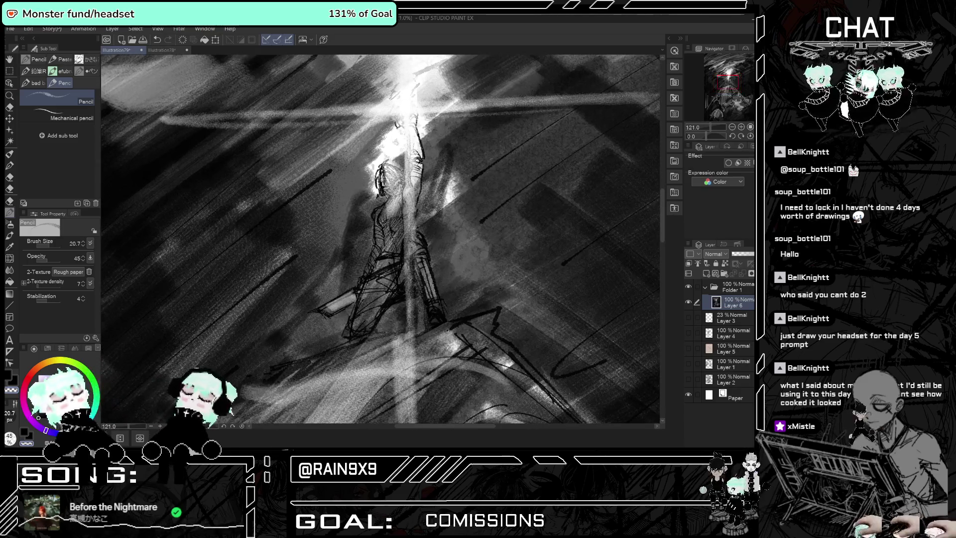
click(85, 246)
Hatch dark shading over the figure's torso and both legs.
scroll(385, 187, up, 1)
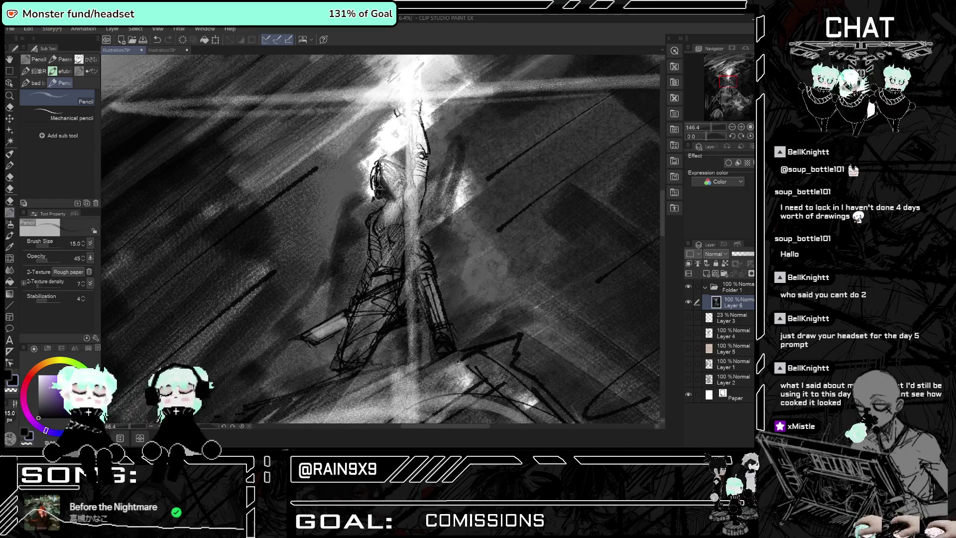
mouse_move(368, 215)
mouse_down()
mouse_move(383, 227)
mouse_move(386, 274)
mouse_move(441, 322)
mouse_up()
drag(427, 273, 443, 323)
mouse_move(389, 302)
mouse_down()
mouse_move(368, 362)
mouse_move(339, 371)
mouse_move(379, 365)
mouse_up()
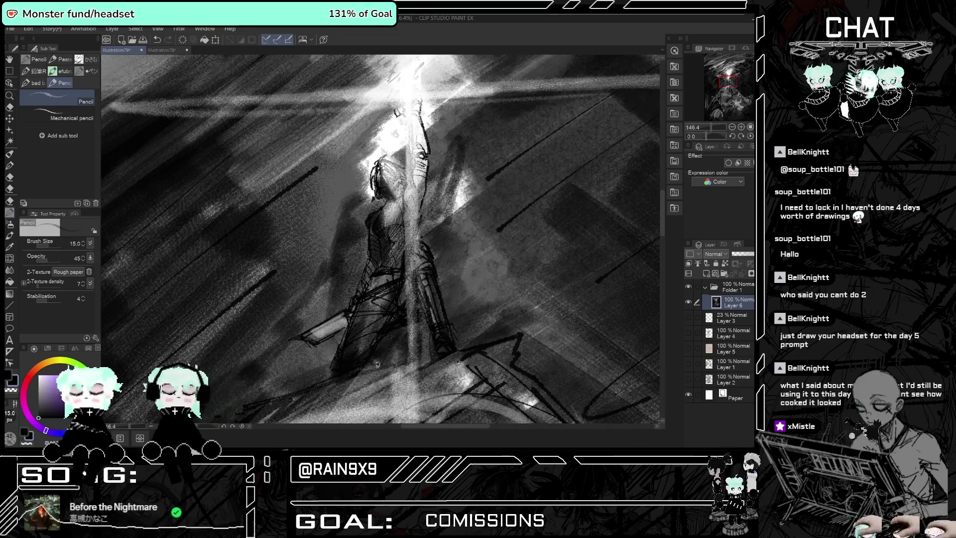
Switch to the eraser and shrink it to a fine size.
key(e)
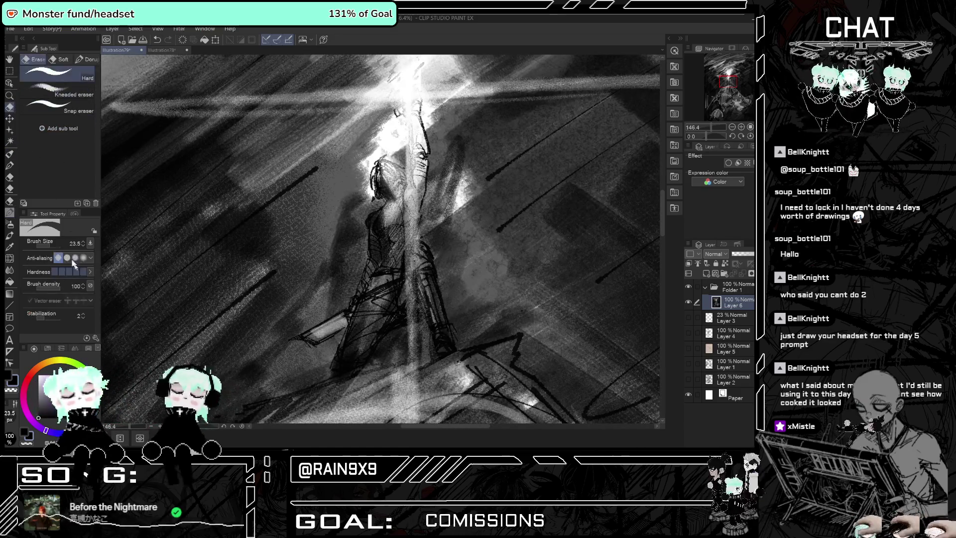
drag(83, 246, 46, 247)
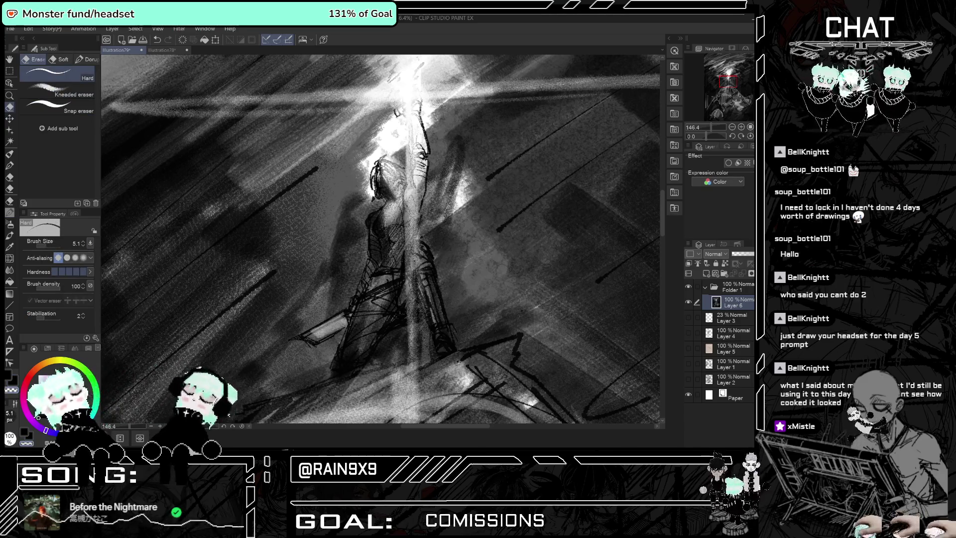
scroll(383, 191, up, 1)
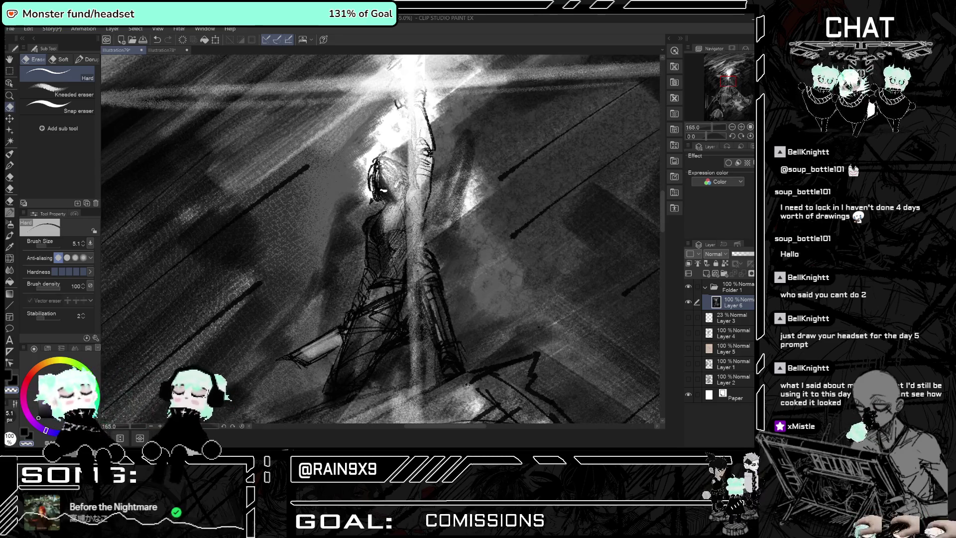
scroll(398, 174, down, 3)
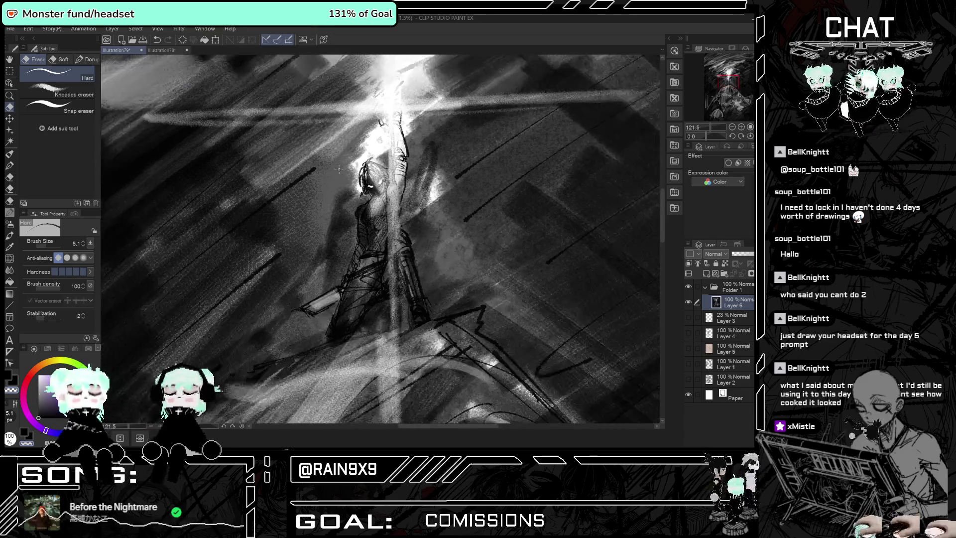
scroll(400, 164, down, 3)
scroll(401, 156, down, 2)
scroll(401, 155, down, 1)
scroll(363, 144, down, 3)
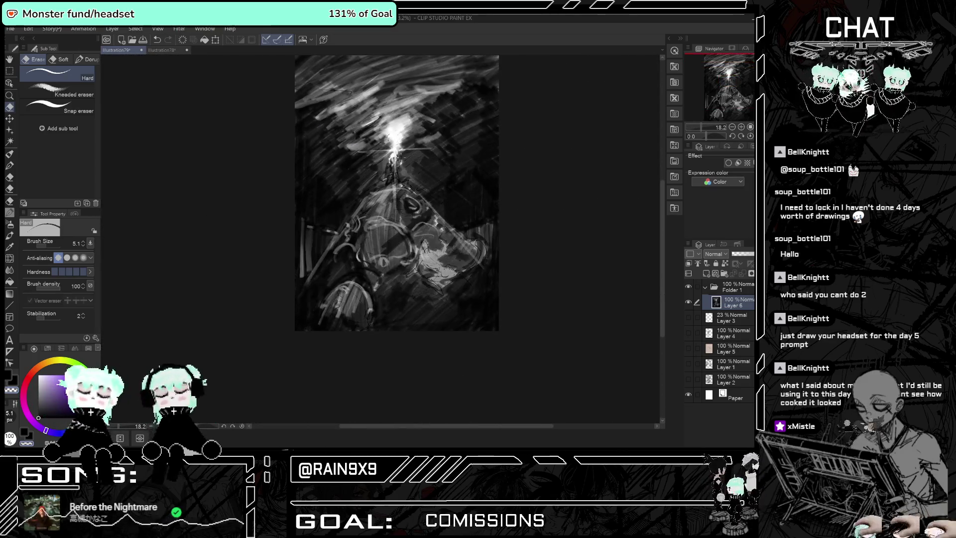
Switch to the Blur tool and make its brush much larger.
scroll(362, 151, up, 3)
scroll(495, 166, up, 2)
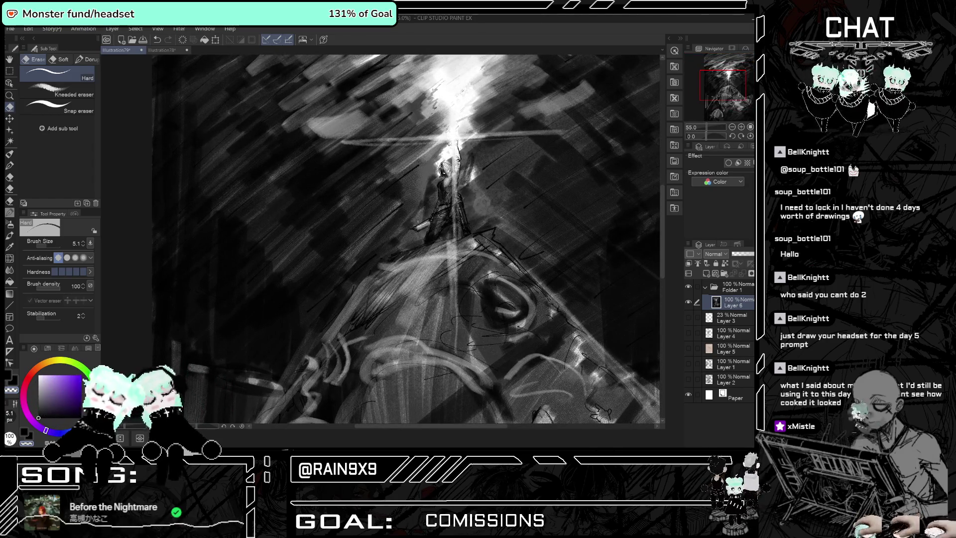
scroll(414, 202, down, 1)
scroll(414, 202, down, 1)
scroll(414, 201, down, 1)
scroll(414, 202, down, 1)
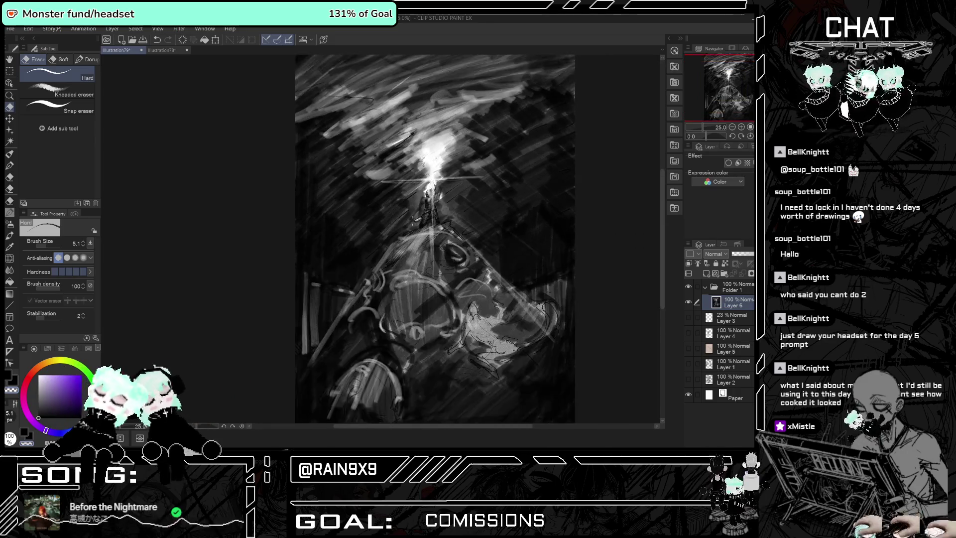
scroll(536, 228, down, 1)
scroll(551, 206, right, 3)
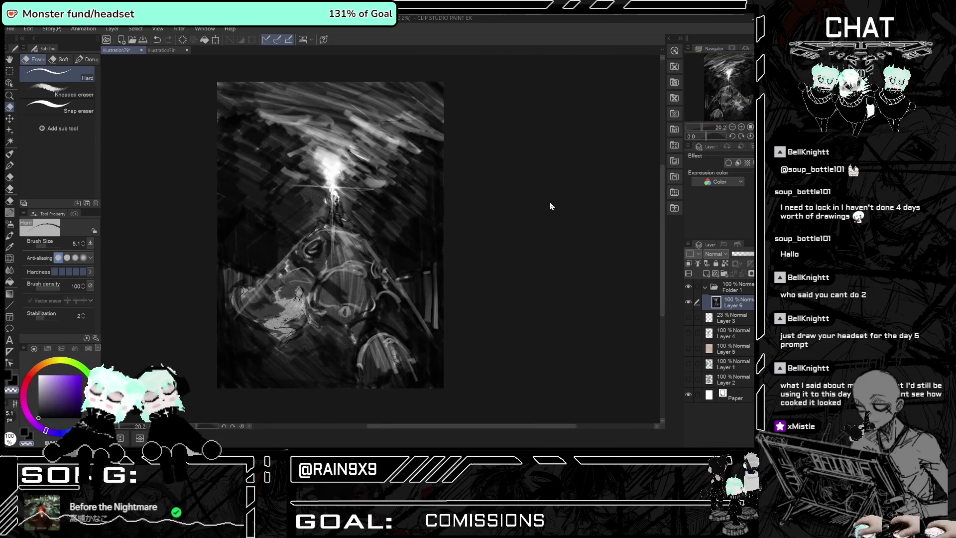
scroll(550, 202, left, 3)
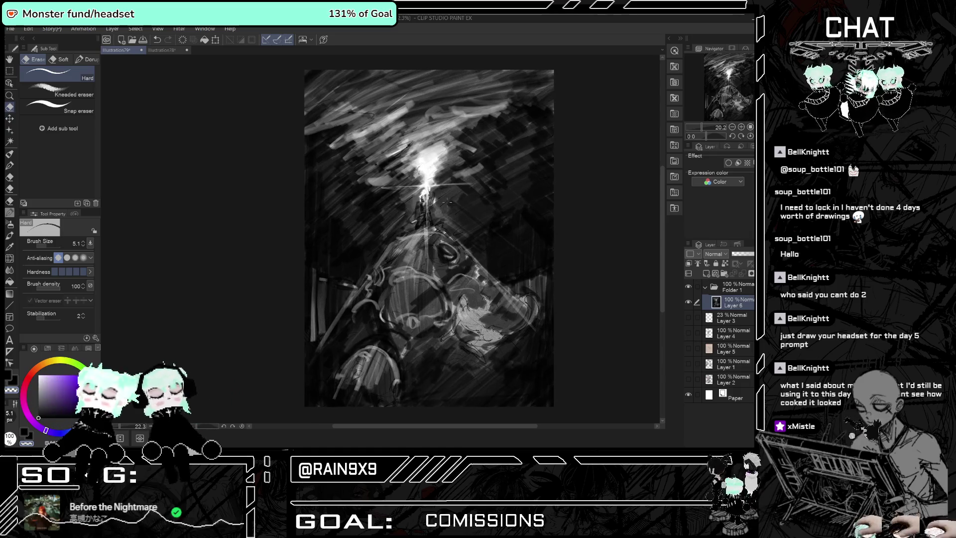
scroll(401, 225, up, 1)
scroll(401, 225, down, 1)
click(10, 269)
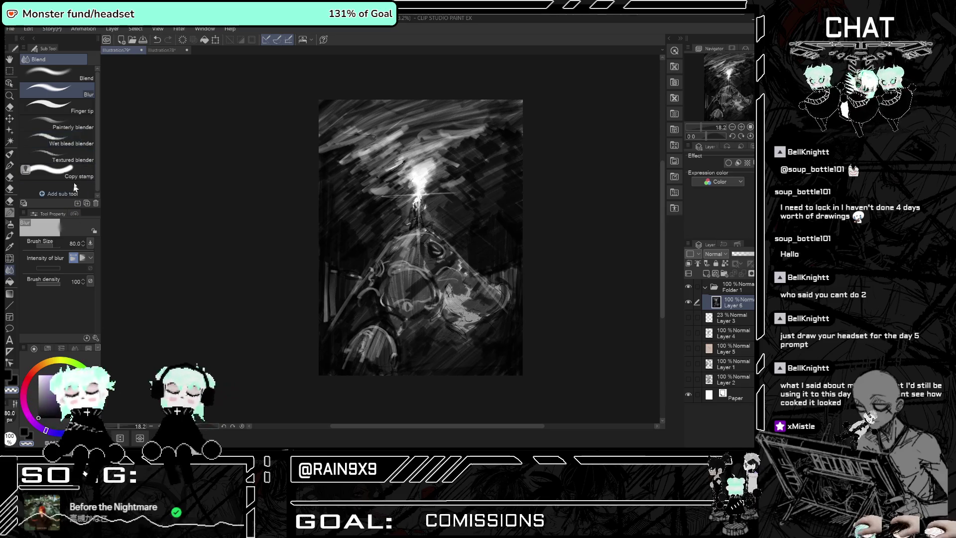
click(58, 242)
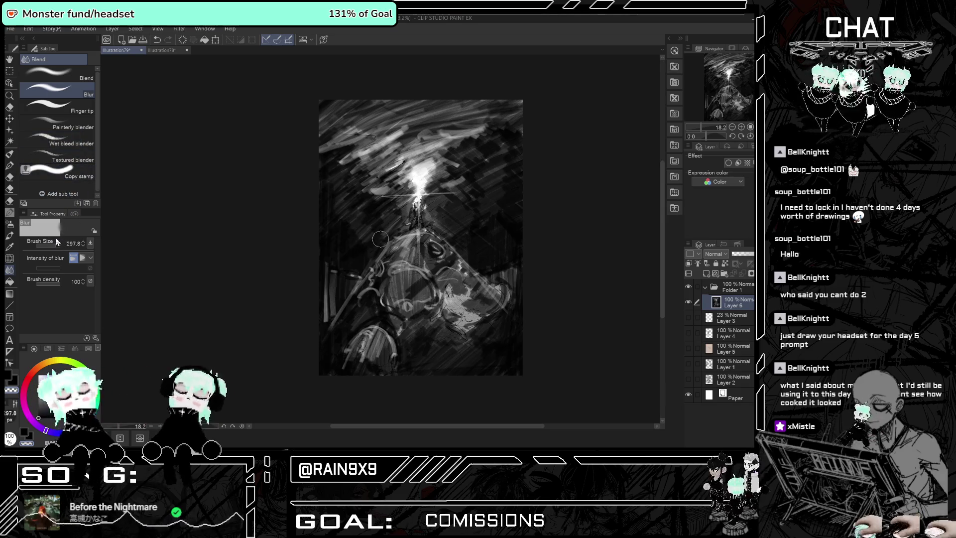
Select the Textured blender at size 95 and blend strokes on the painting.
key(ctrl+plus)
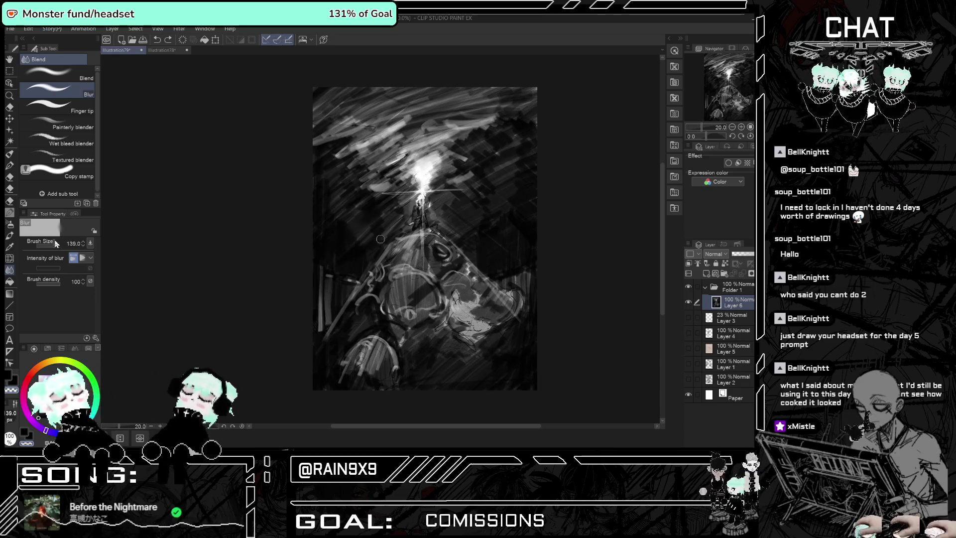
click(70, 159)
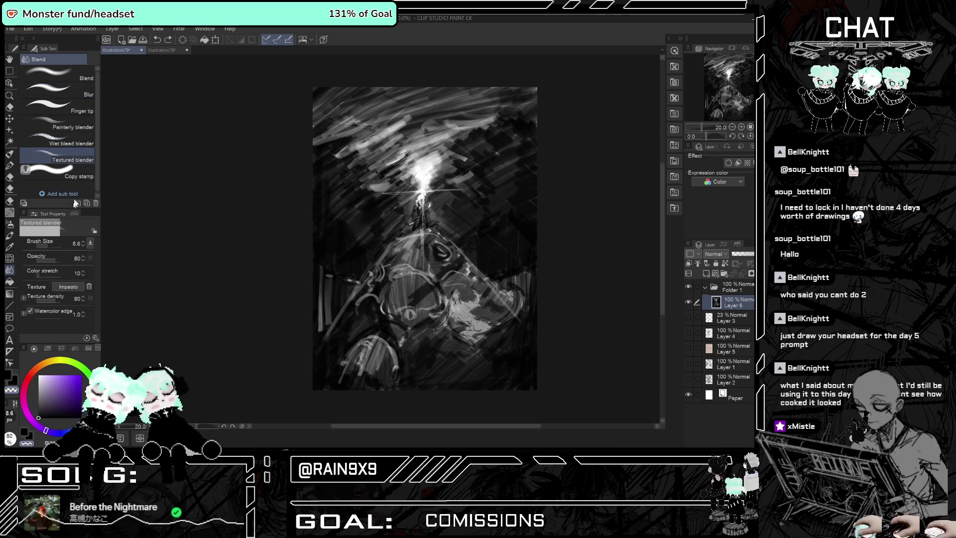
click(49, 246)
drag(364, 247, 352, 248)
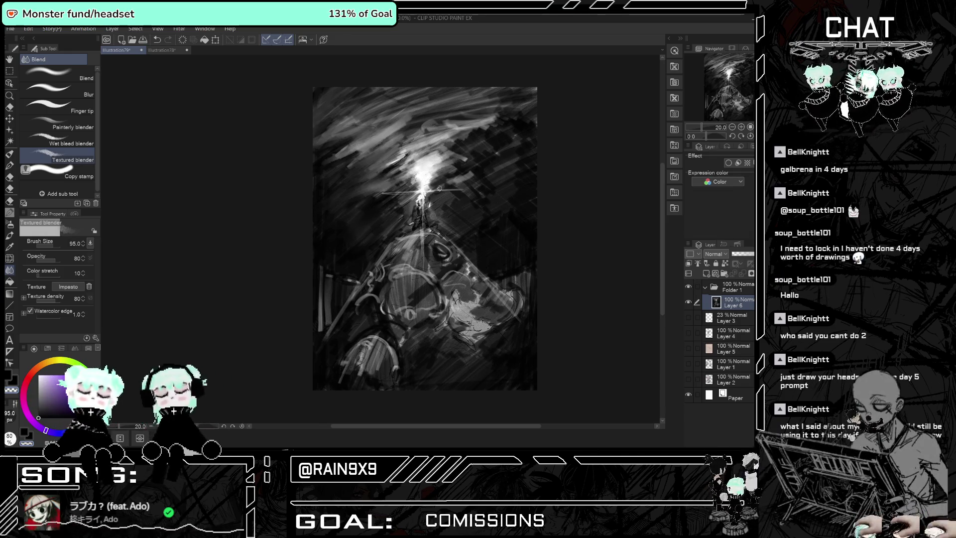
Enlarge the Textured blender, then reduce it to about 84.
scroll(431, 193, up, 1)
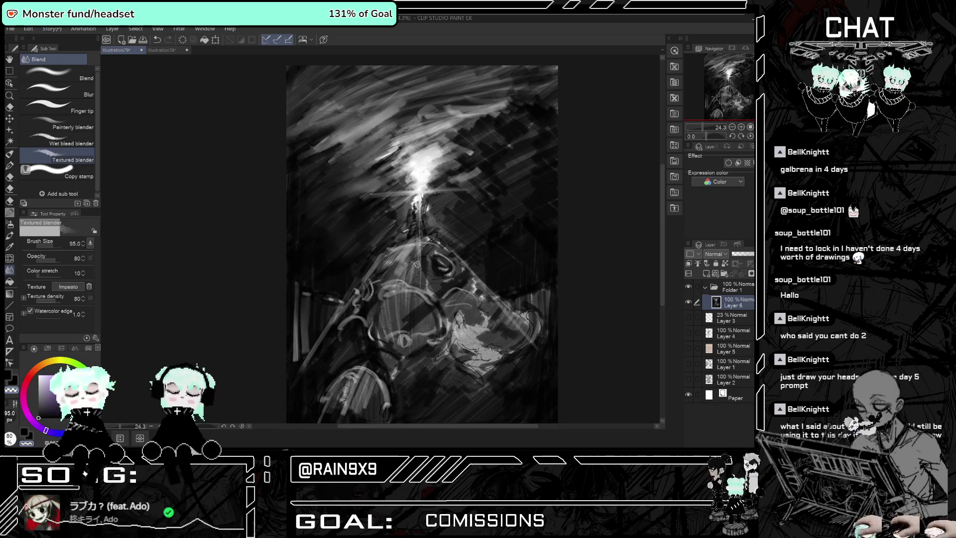
scroll(380, 244, down, 2)
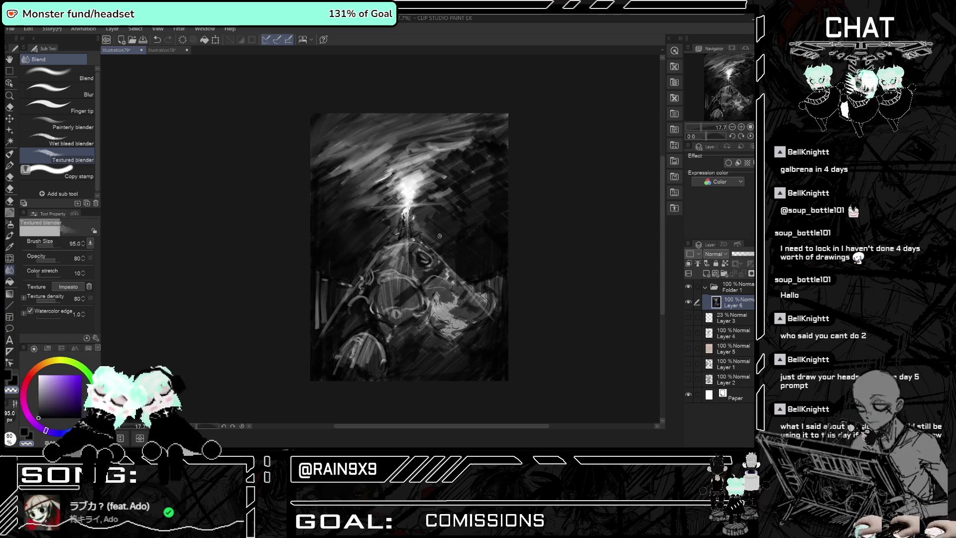
drag(55, 249, 57, 244)
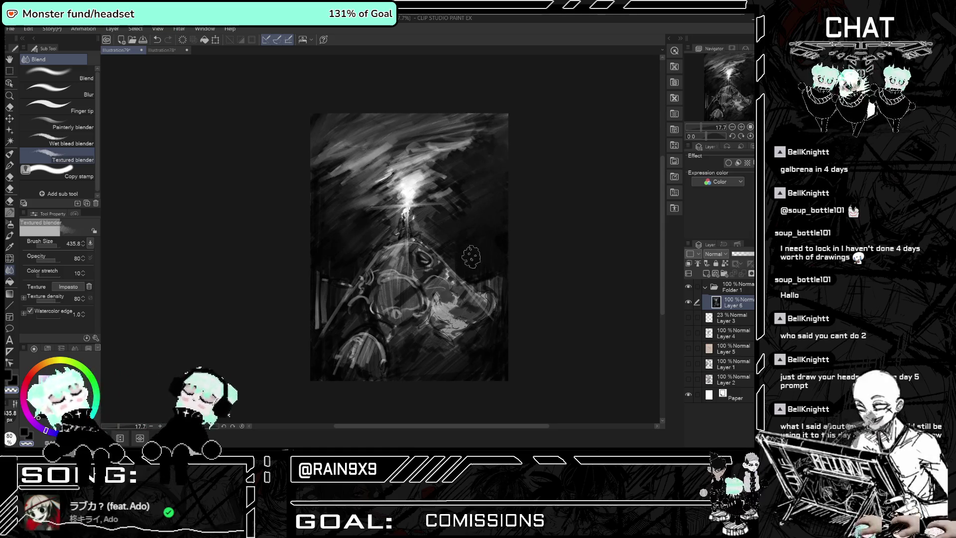
click(54, 249)
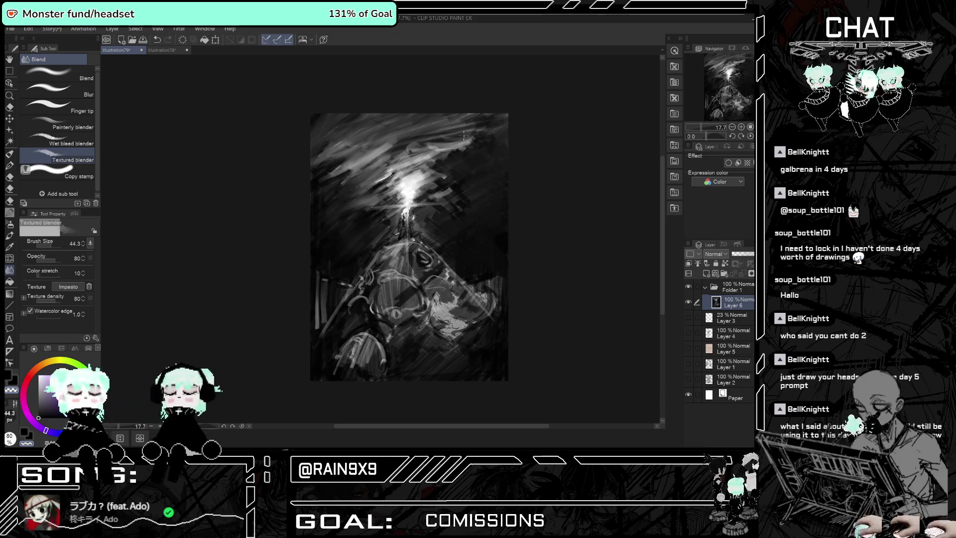
Switch to the Blend sub tool at size 44.3.
click(85, 78)
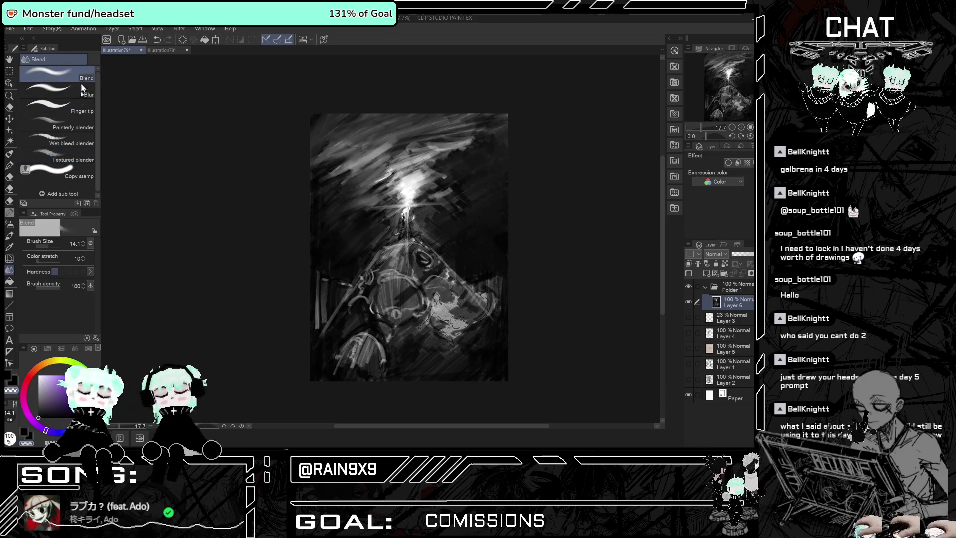
click(52, 247)
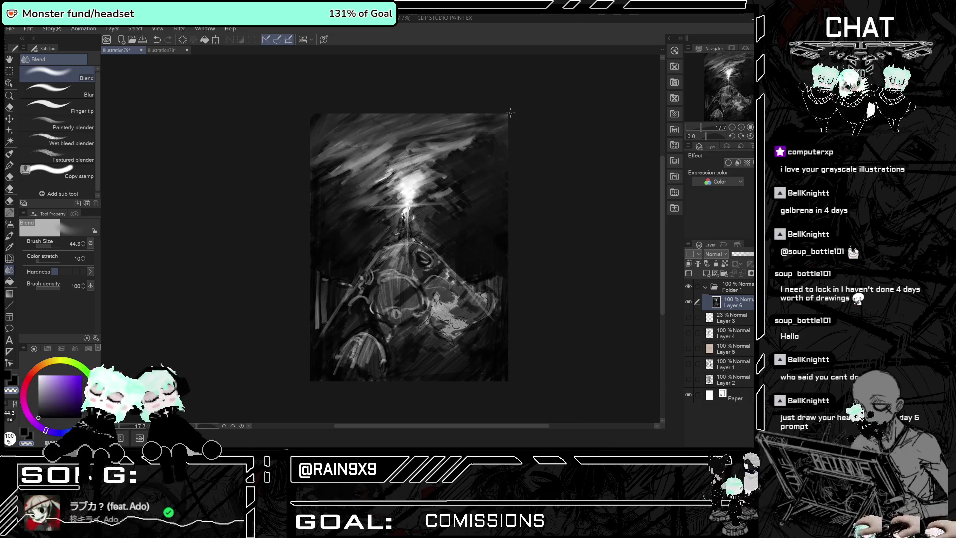
click(11, 234)
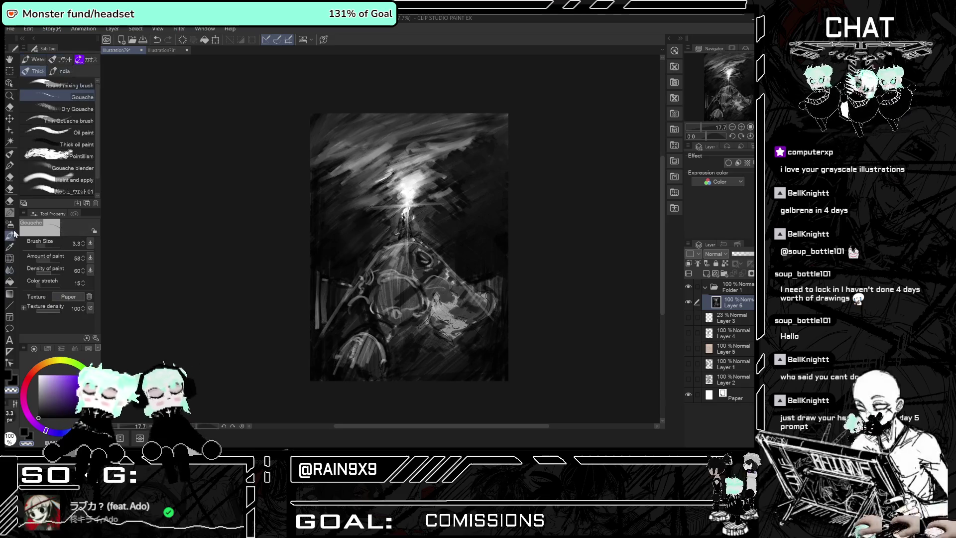
Enlarge the gouache brush to 262.3 with a darker colour and sweep broad strokes across the upper-left sky.
click(55, 246)
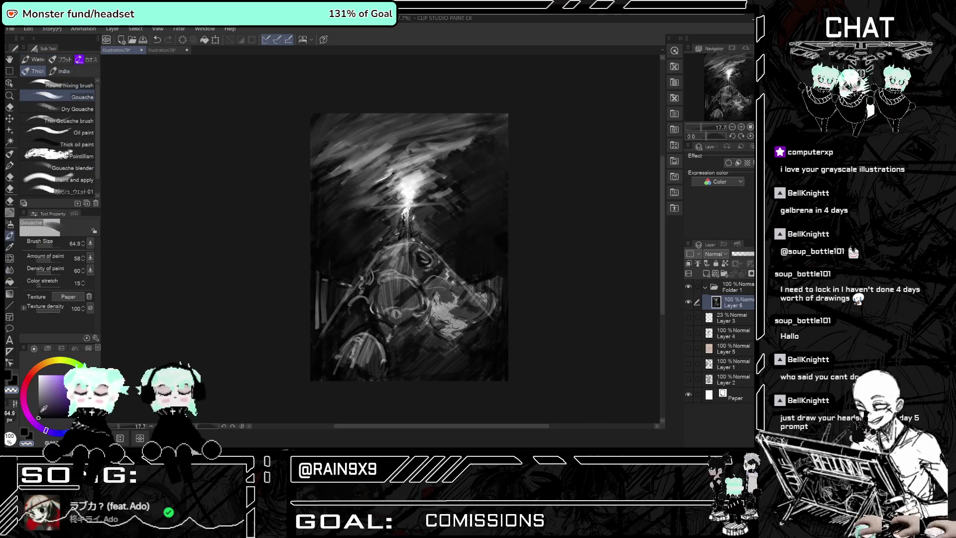
click(36, 415)
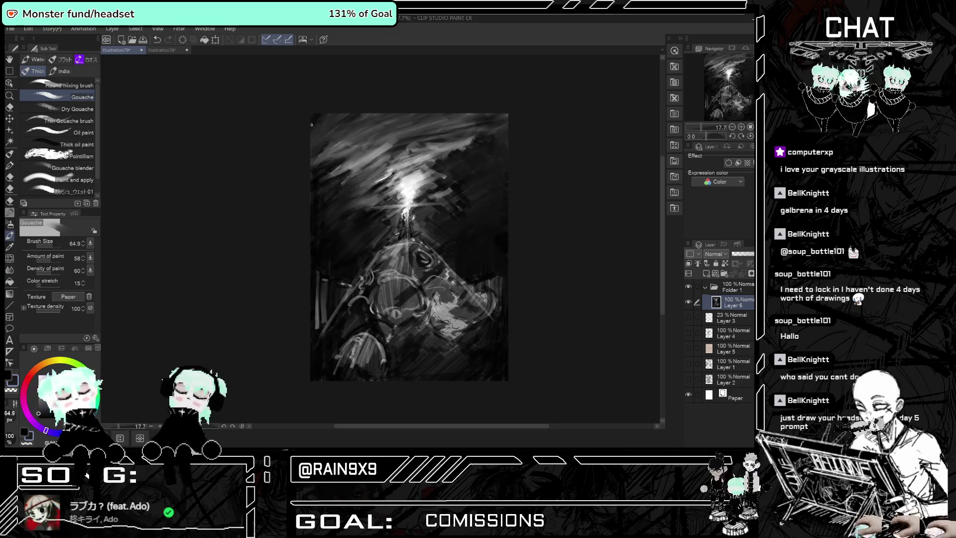
drag(322, 117, 381, 240)
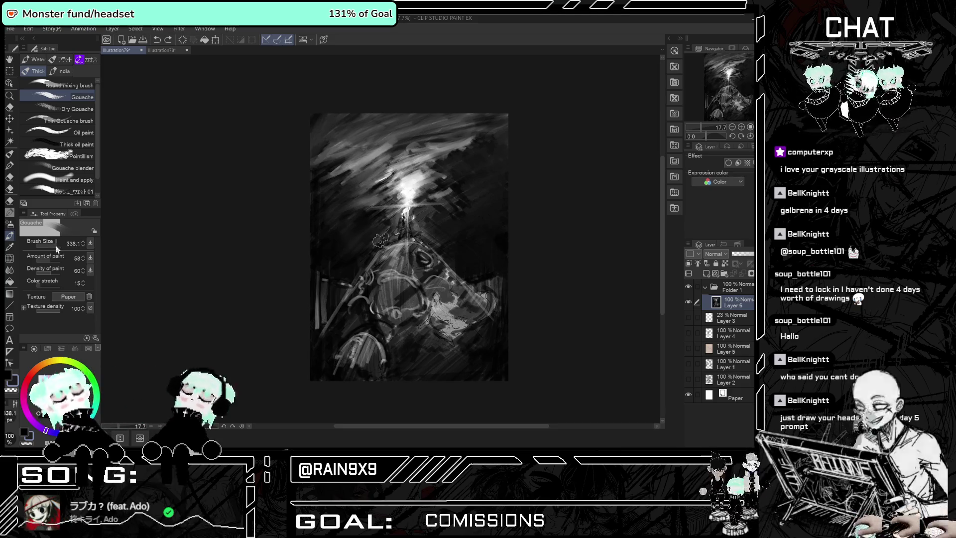
click(313, 124)
key(ctrl+z)
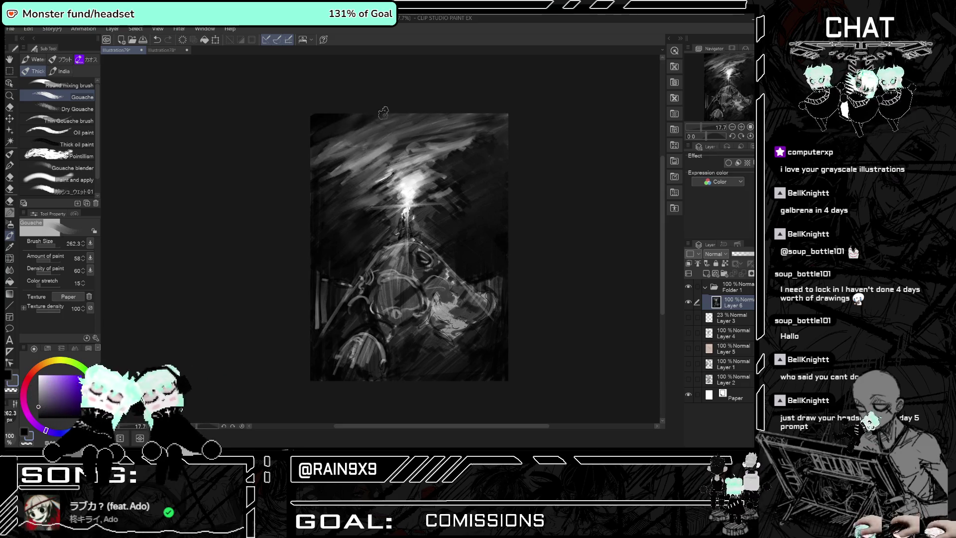
drag(350, 136, 379, 128)
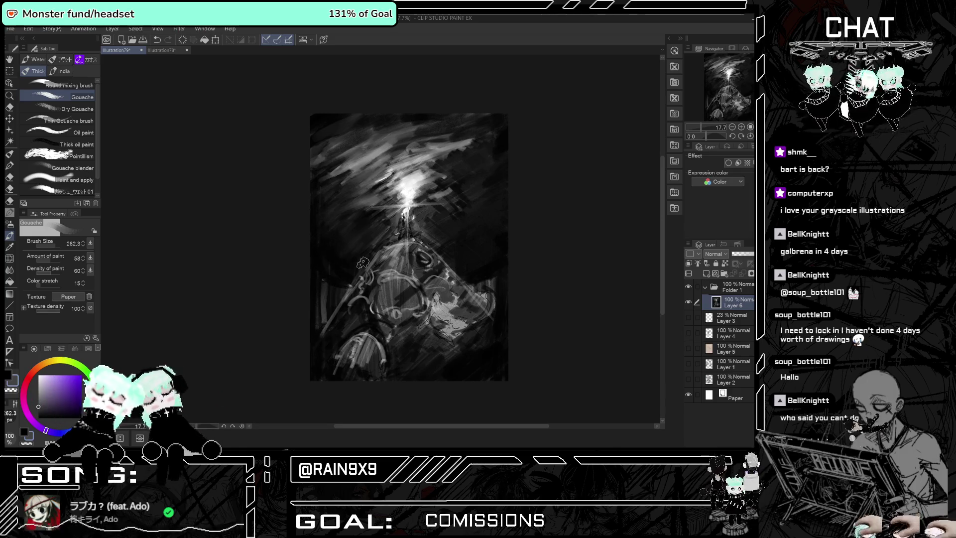
scroll(409, 233, up, 1)
scroll(410, 233, up, 1)
scroll(409, 234, down, 1)
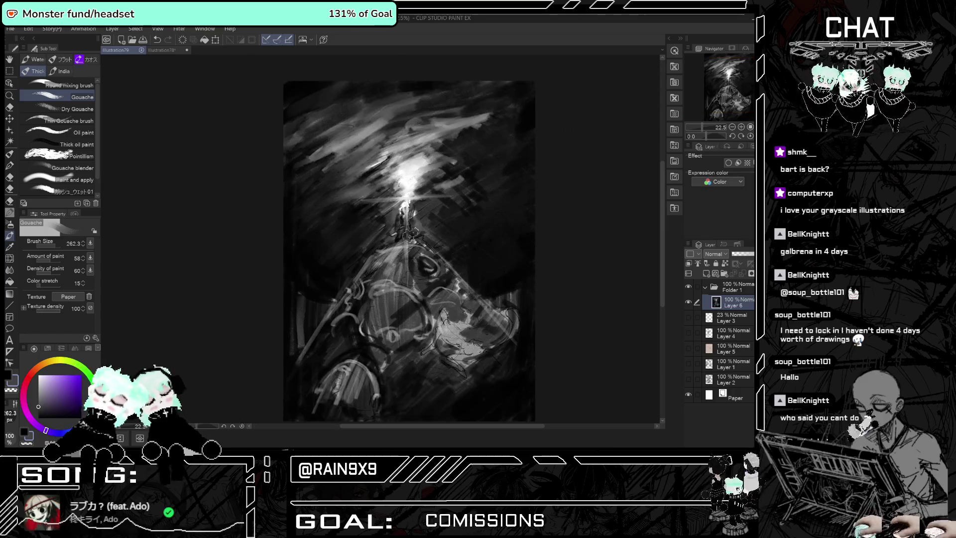
scroll(411, 239, down, 1)
scroll(394, 269, up, 1)
scroll(389, 276, up, 1)
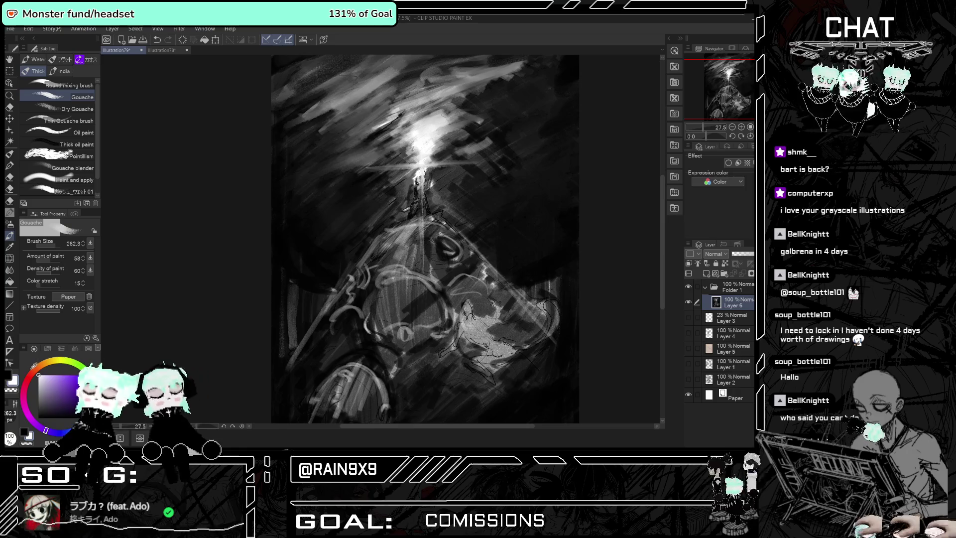
Shrink the gouache brush to 14.1, keeping the small bright mark near the beam.
key(bracketleft)
key(bracketleft)
key(bracketleft)
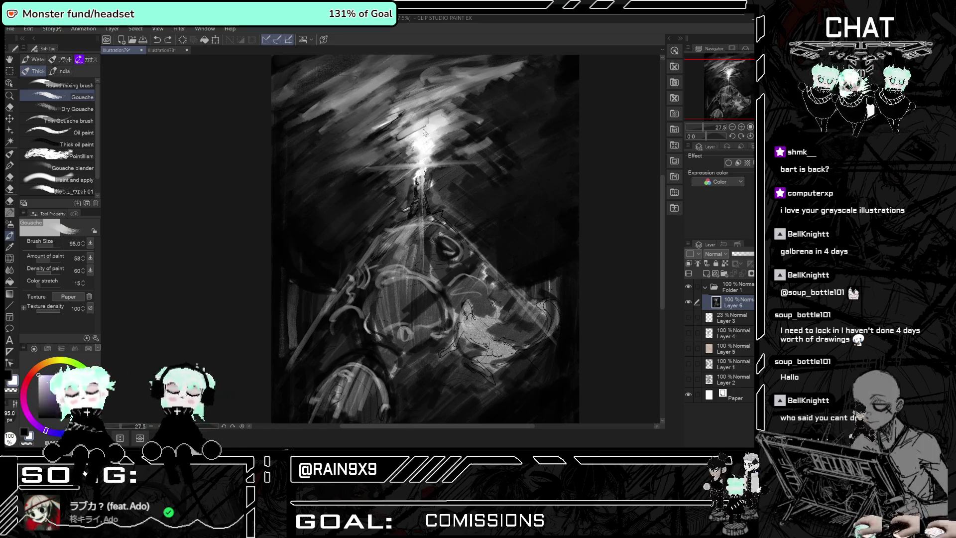
click(50, 248)
click(48, 248)
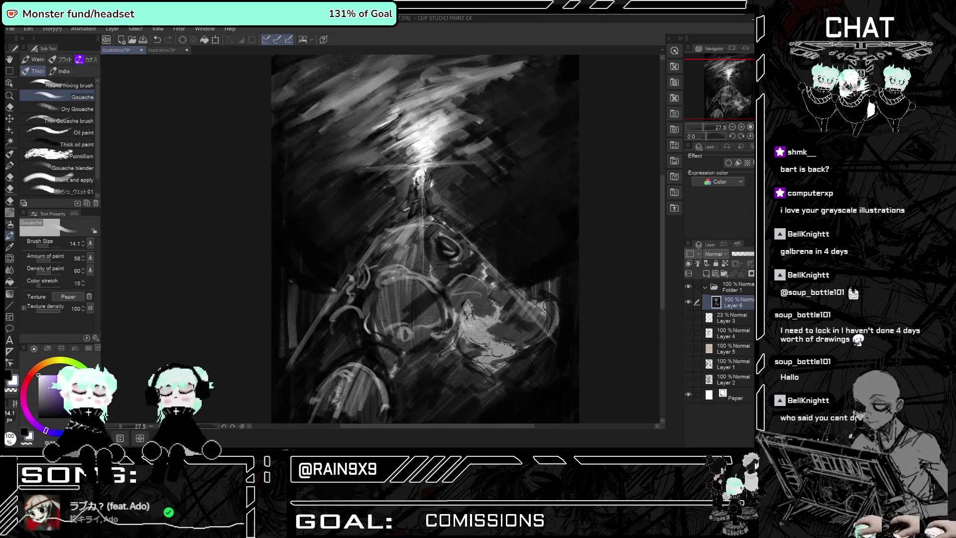
key(ctrl+z)
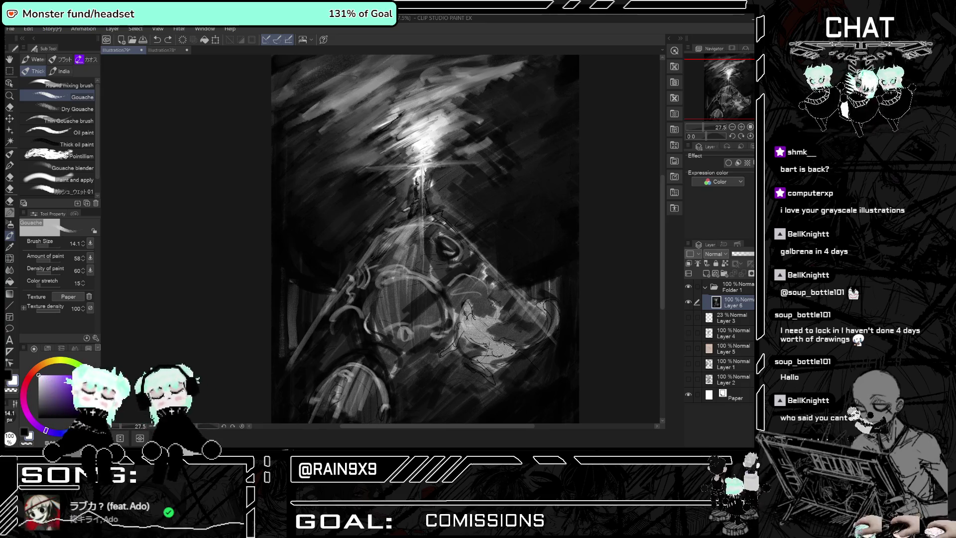
key(ctrl+y)
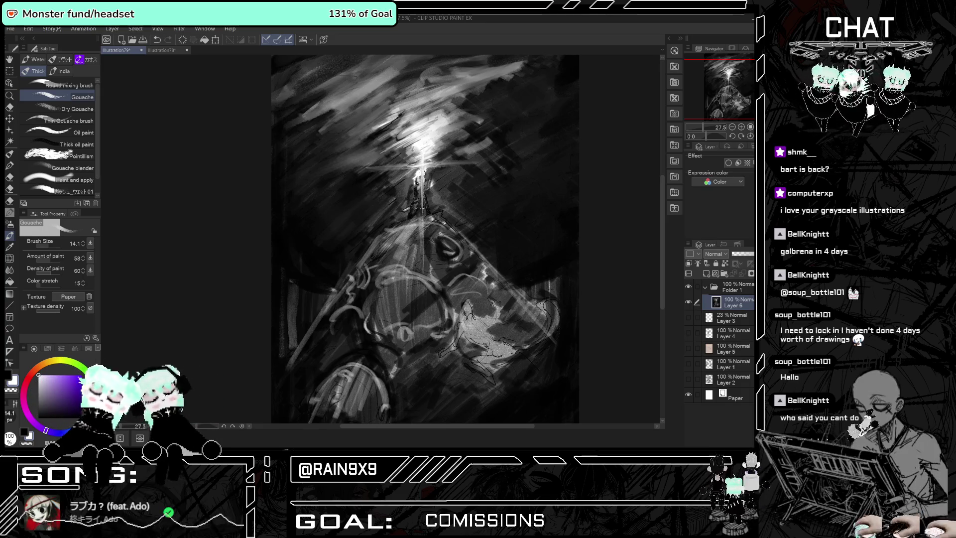
scroll(458, 185, down, 2)
scroll(437, 204, up, 1)
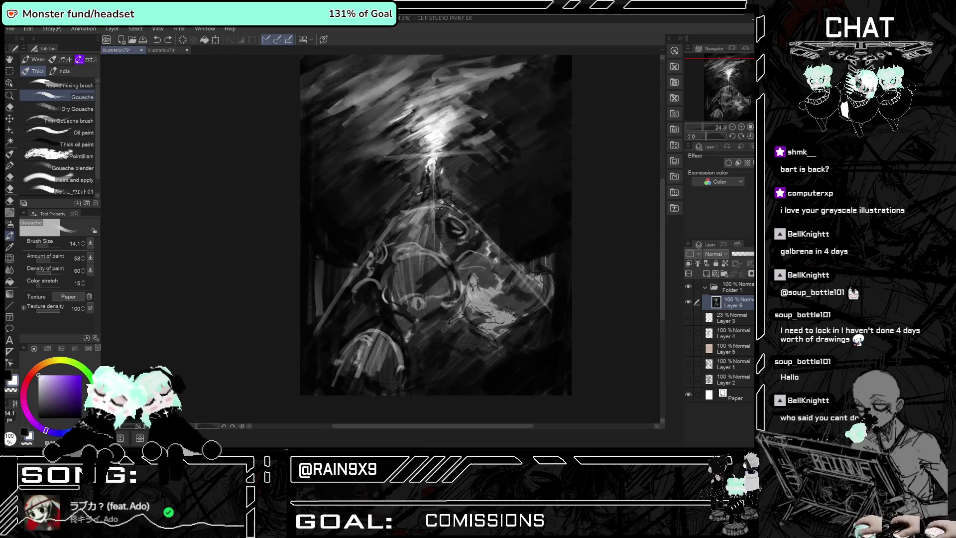
scroll(436, 209, down, 2)
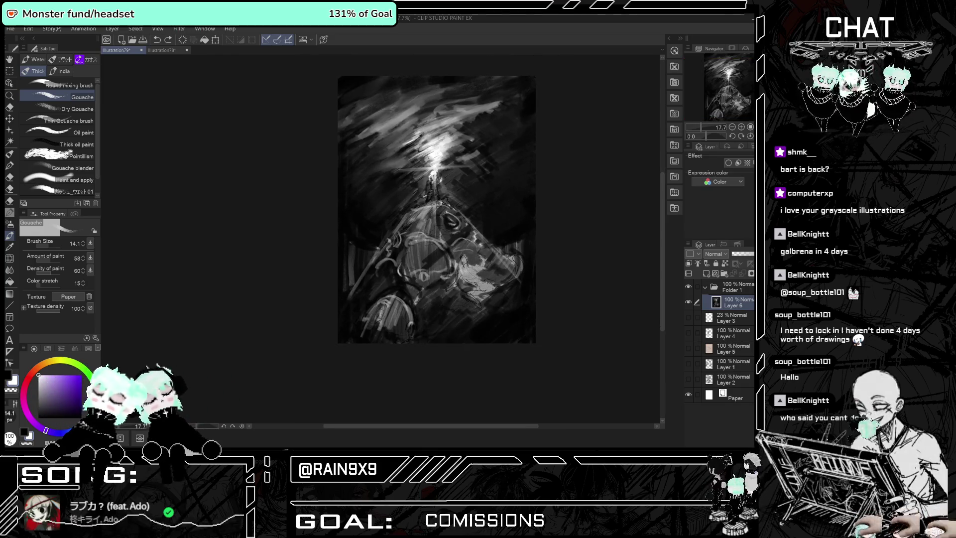
scroll(437, 210, up, 1)
scroll(436, 209, down, 2)
scroll(436, 209, up, 1)
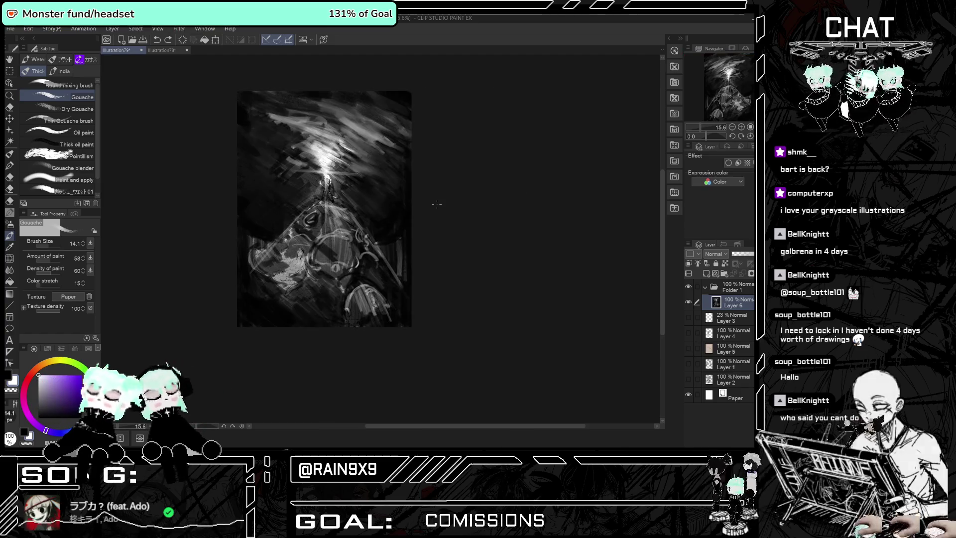
scroll(463, 224, up, 1)
scroll(463, 224, up, 1)
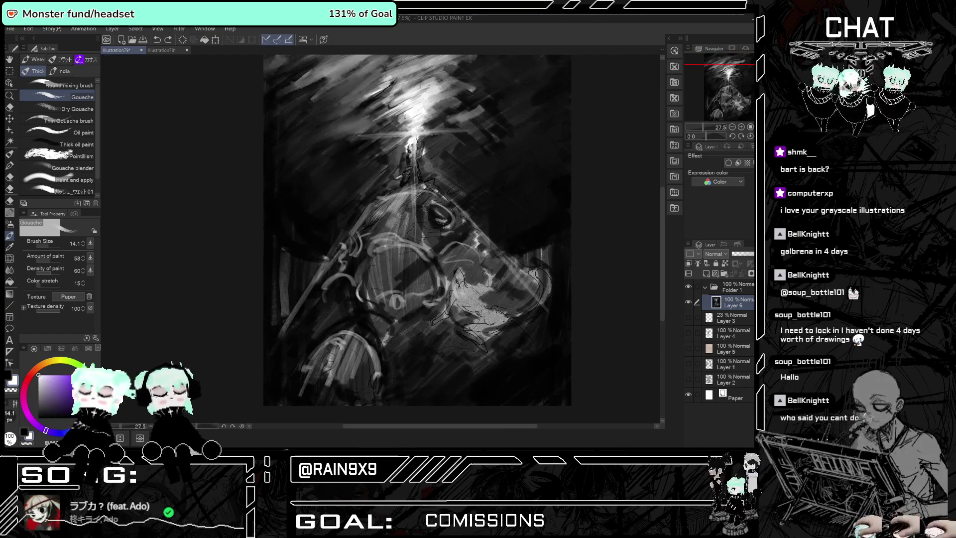
Switch to the pen at density 100 and mirror the view briefly to check the composition.
click(10, 154)
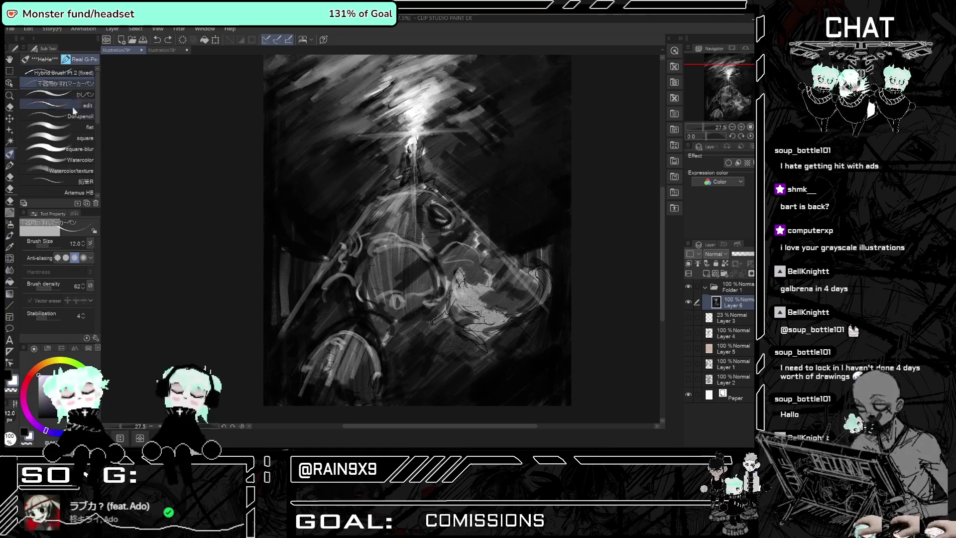
drag(56, 293, 85, 279)
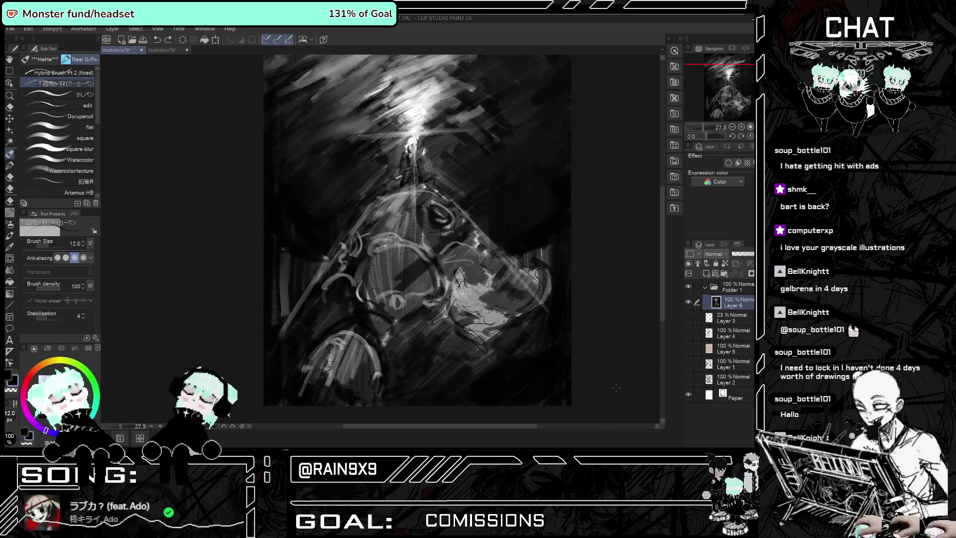
scroll(604, 376, up, 1)
key(h)
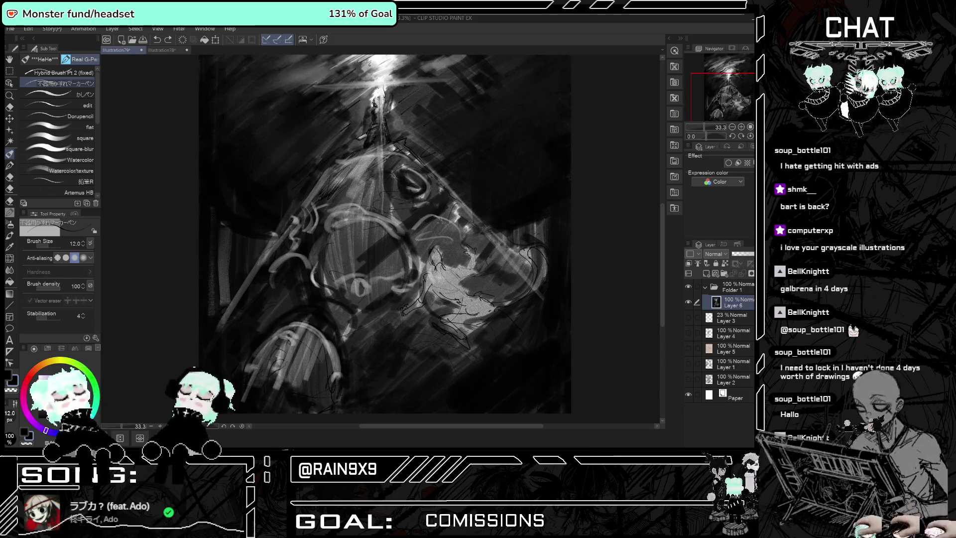
scroll(445, 268, up, 2)
key(h)
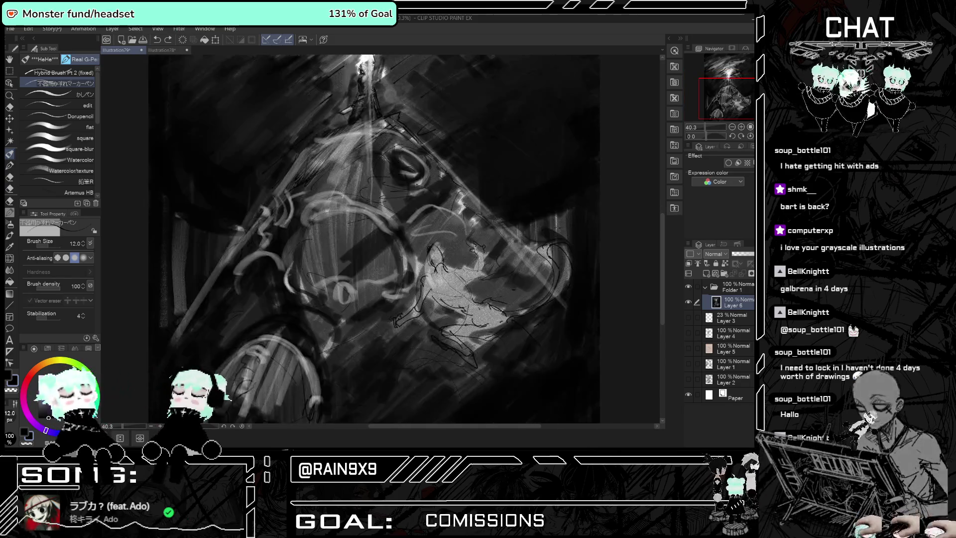
Hatch dark diagonal shading near the creature's mouth.
scroll(445, 269, up, 1)
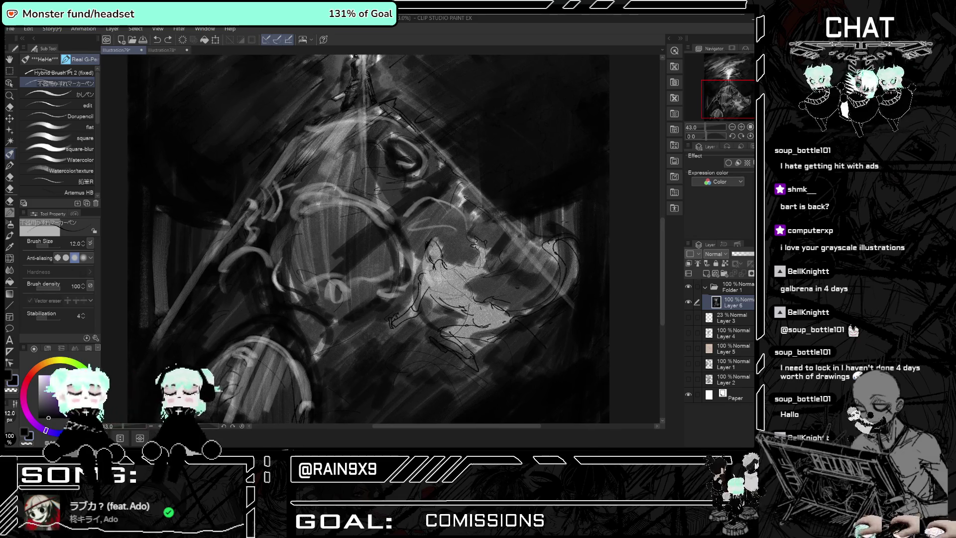
scroll(445, 269, up, 1)
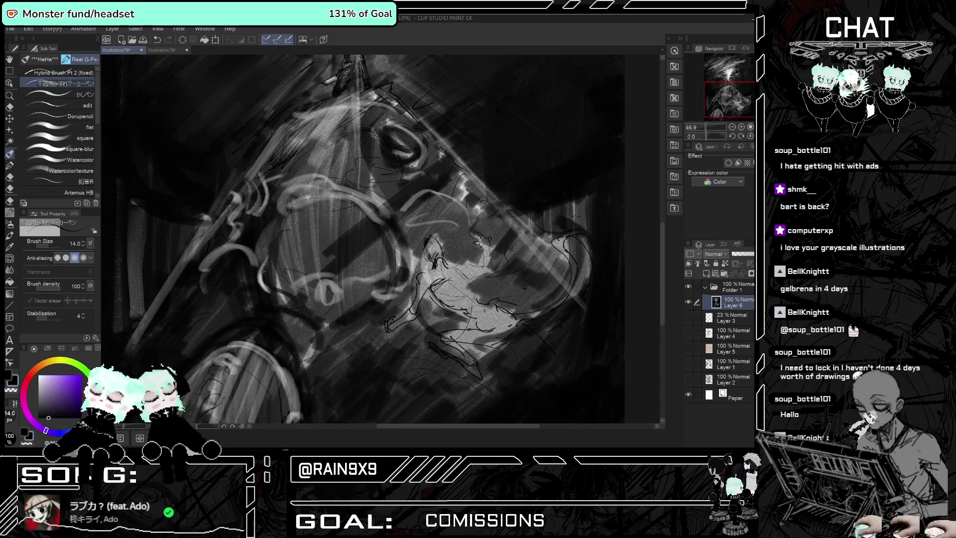
mouse_move(460, 278)
mouse_down()
mouse_move(439, 306)
mouse_move(463, 314)
mouse_move(433, 232)
mouse_up()
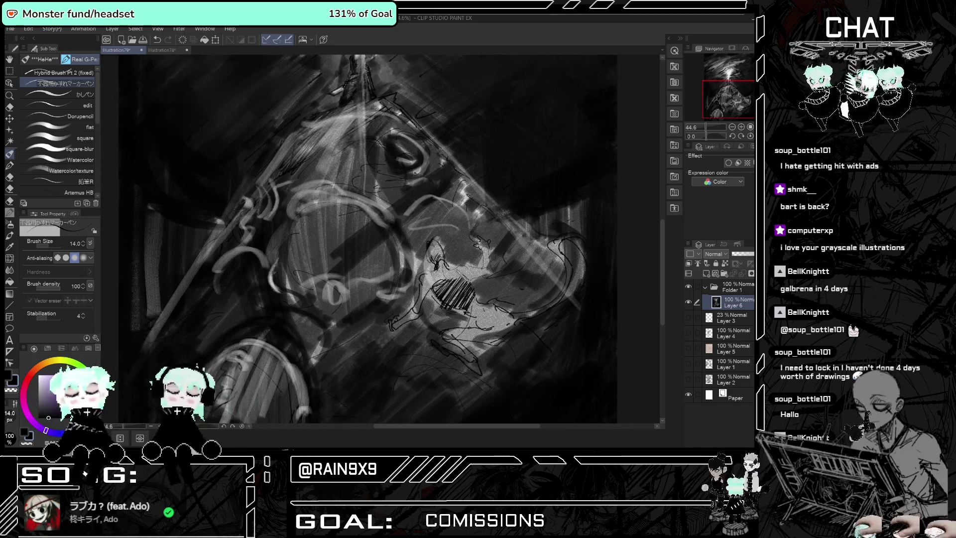
scroll(432, 234, down, 1)
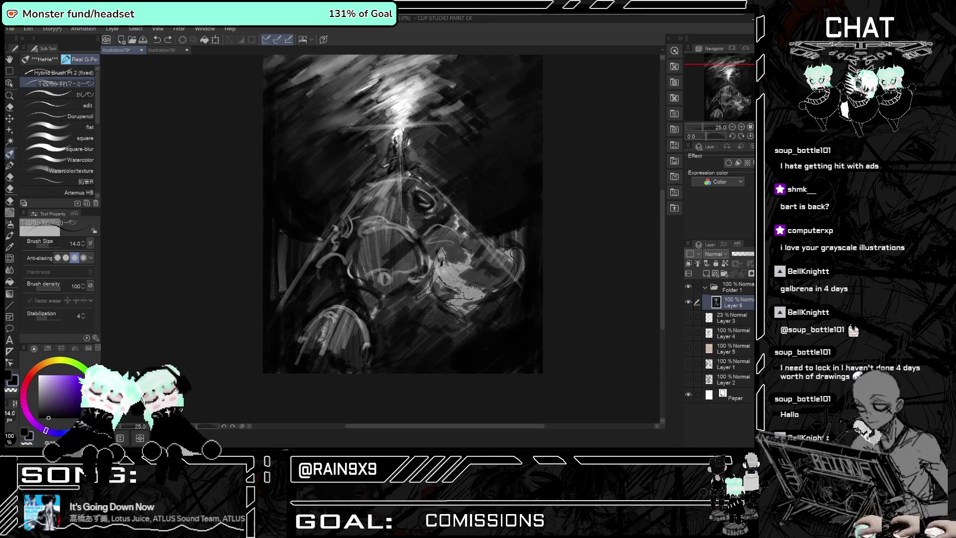
Set brush density 61 and size 20, then hatch dark strokes on the creature's lower-left.
click(572, 256)
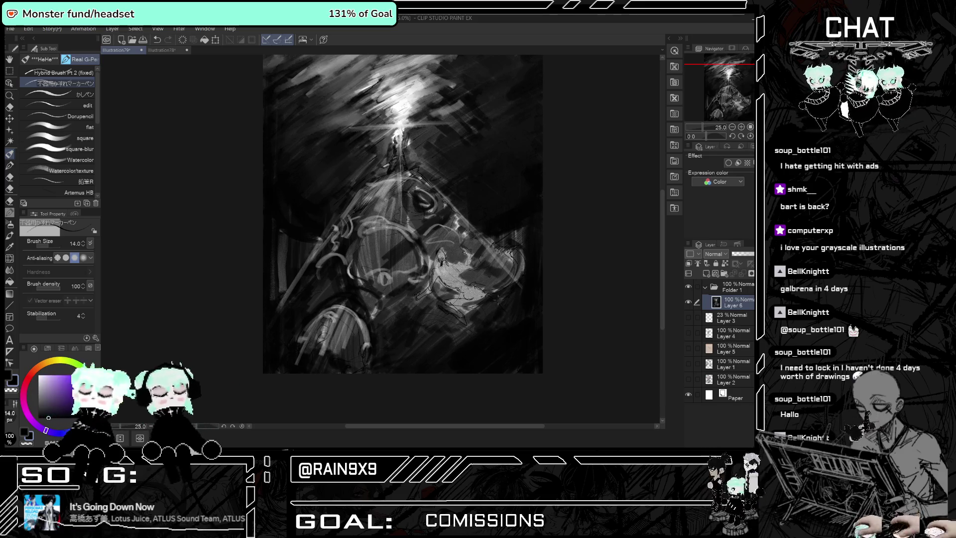
scroll(476, 337, down, 1)
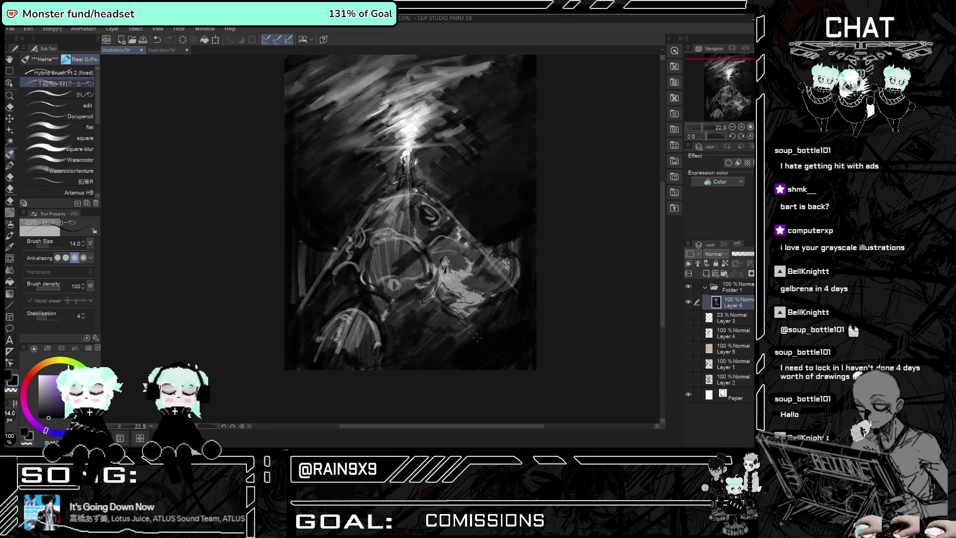
scroll(477, 338, down, 1)
scroll(524, 269, down, 1)
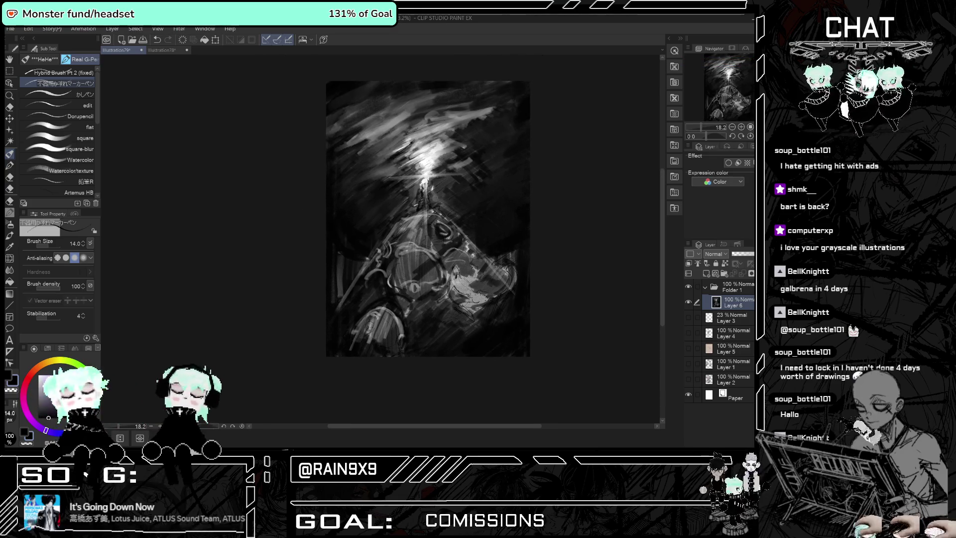
scroll(351, 279, up, 1)
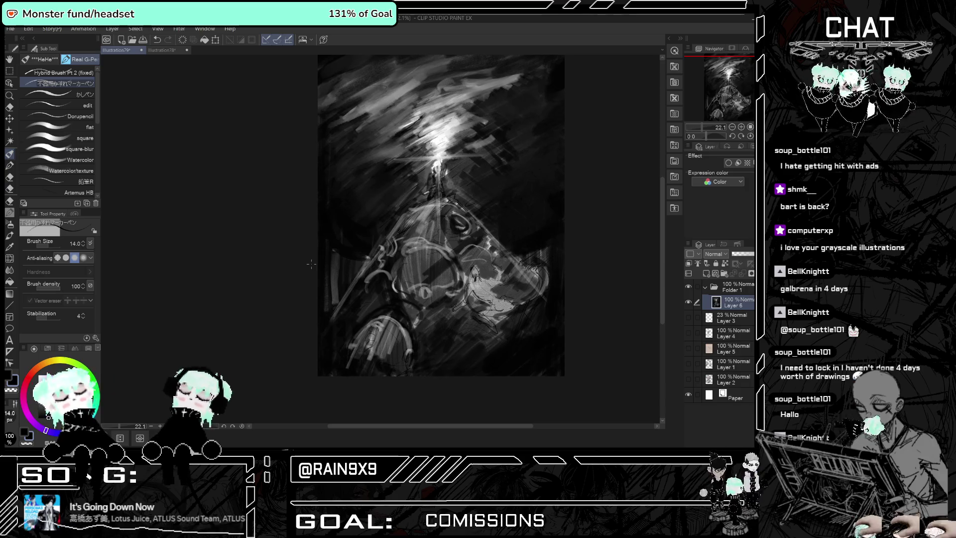
click(58, 291)
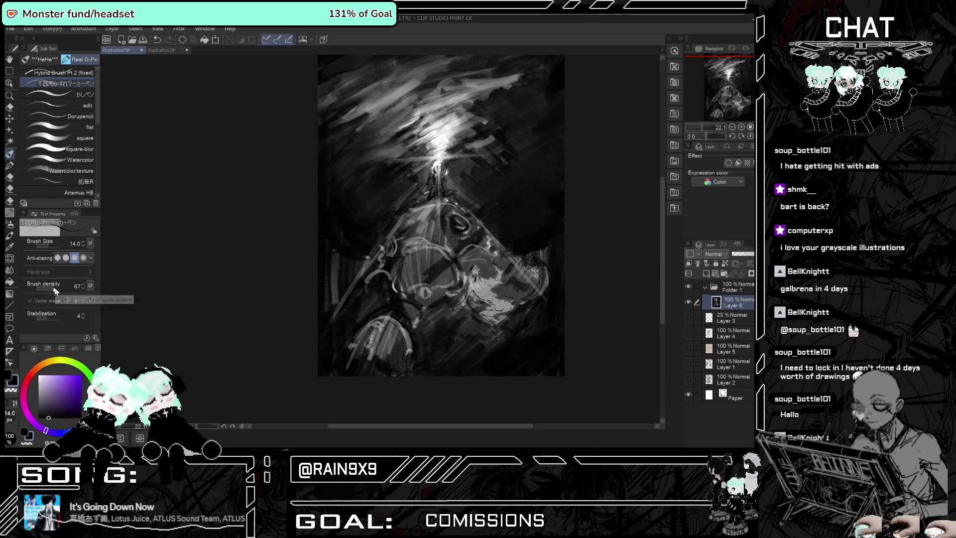
click(84, 242)
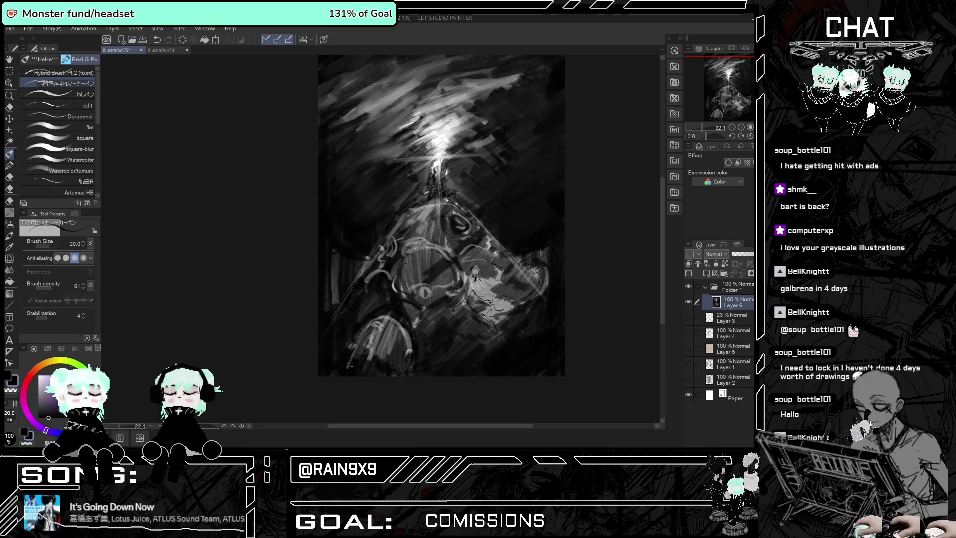
drag(376, 317, 360, 361)
drag(389, 319, 406, 340)
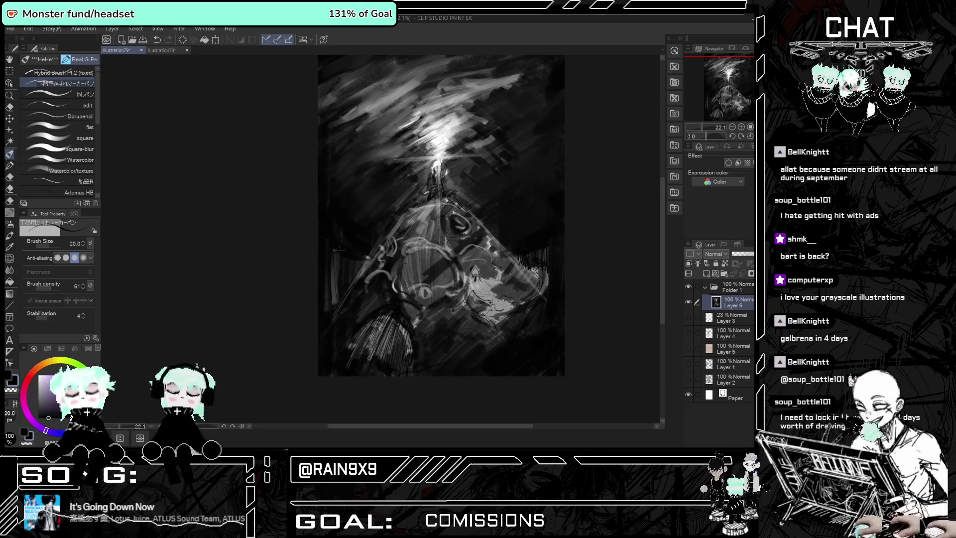
Zoom in on the lit figure and darken its coat with brush strokes.
scroll(450, 182, up, 1)
scroll(450, 182, up, 1)
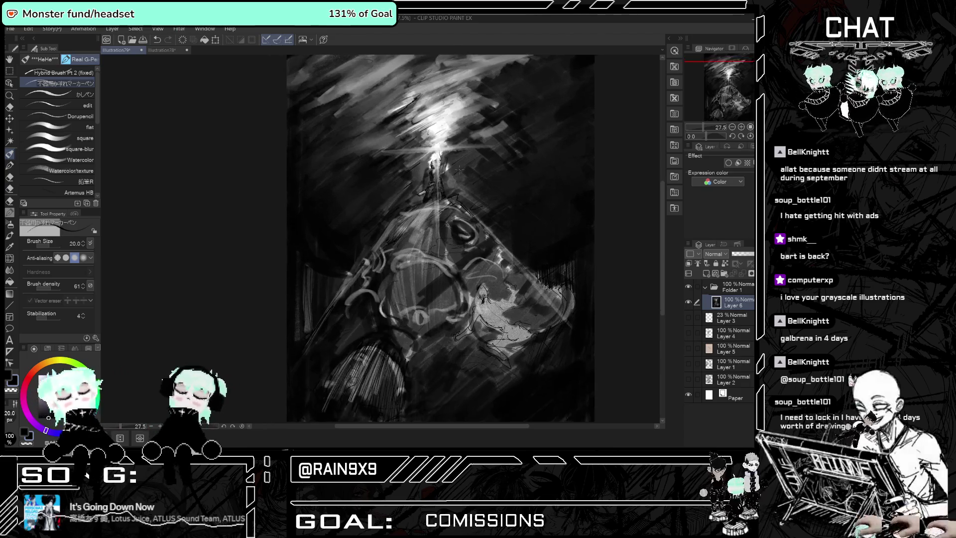
scroll(450, 182, up, 1)
scroll(450, 181, up, 1)
scroll(431, 160, up, 1)
scroll(431, 159, up, 1)
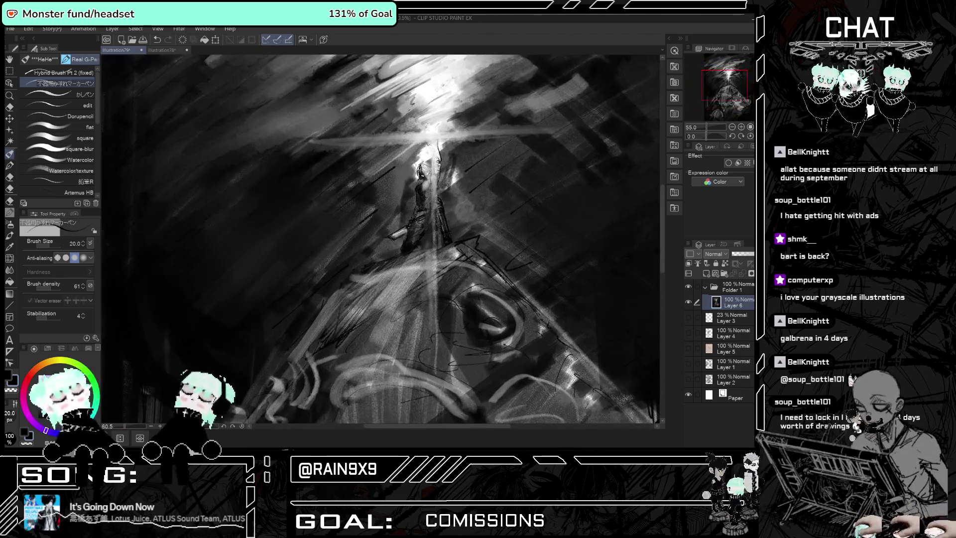
scroll(431, 159, up, 1)
scroll(431, 160, up, 1)
scroll(431, 177, up, 1)
scroll(431, 177, up, 1)
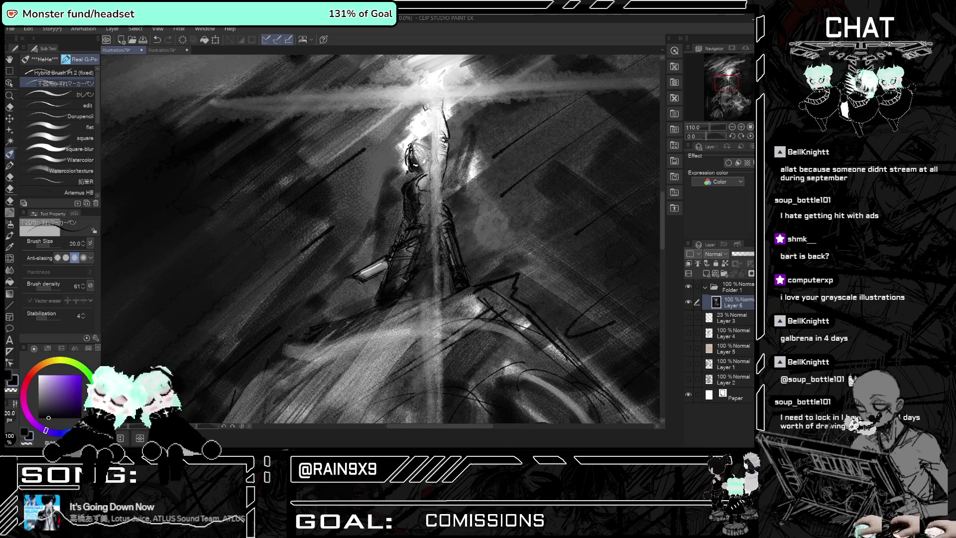
drag(397, 278, 400, 246)
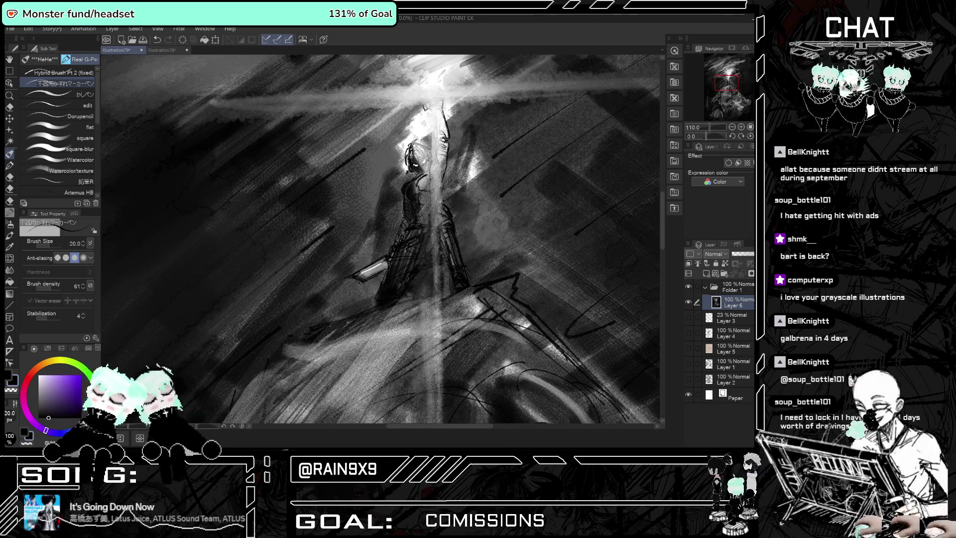
Undo the last two strokes and zoom back out to the full page.
scroll(314, 220, down, 3)
scroll(314, 220, down, 2)
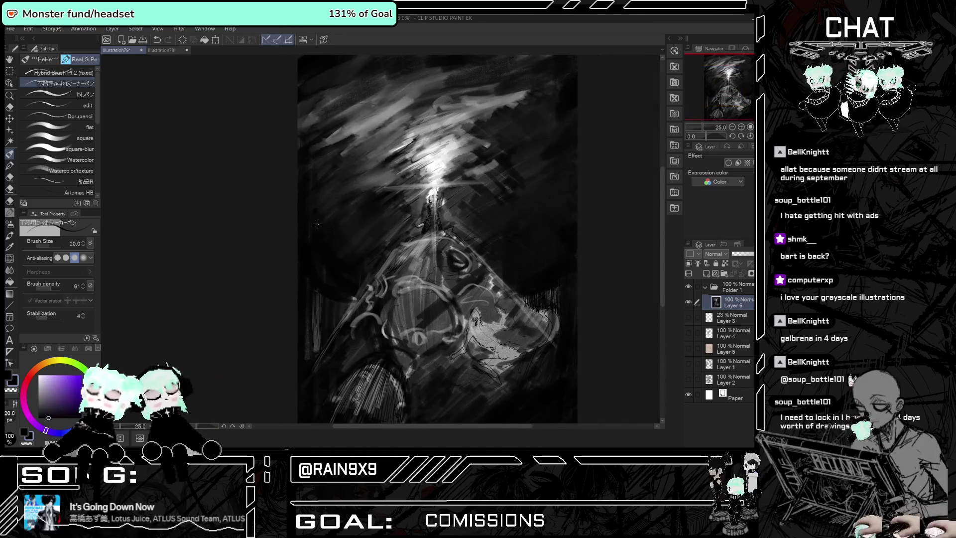
scroll(314, 219, down, 2)
scroll(315, 219, up, 2)
scroll(403, 179, up, 1)
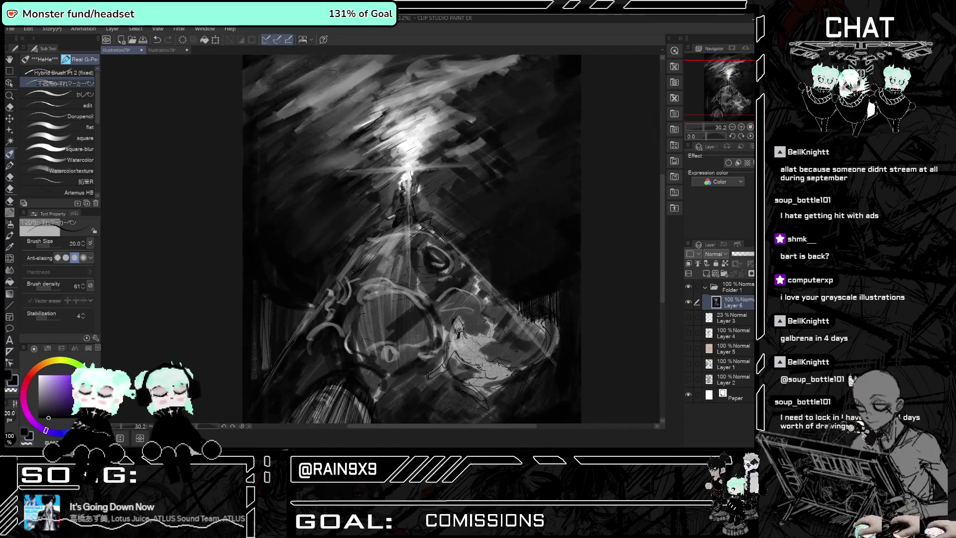
scroll(404, 180, up, 1)
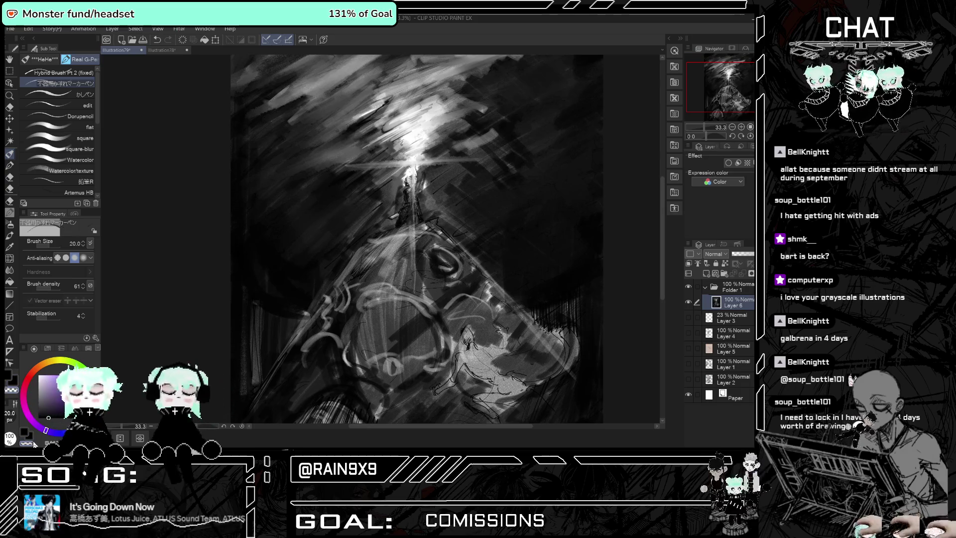
scroll(393, 187, up, 2)
scroll(393, 186, up, 2)
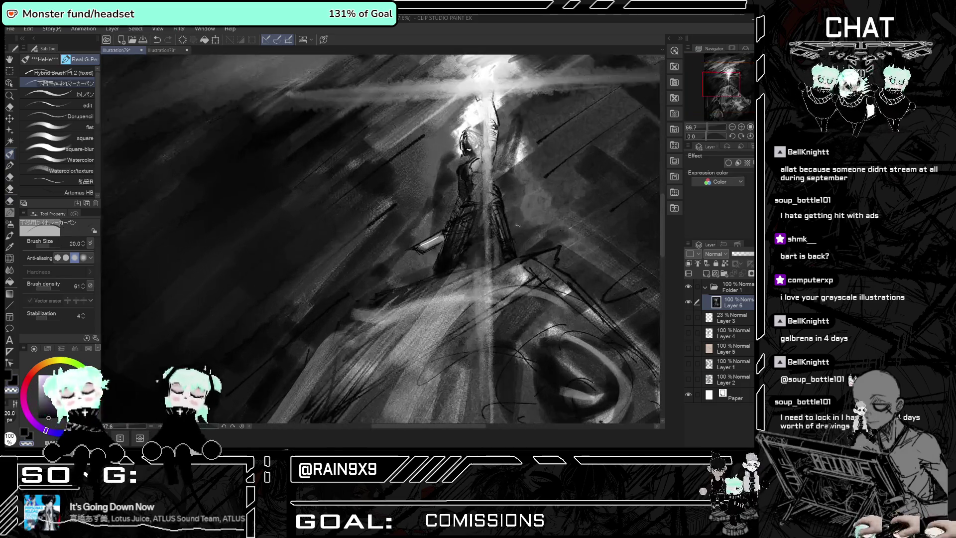
scroll(393, 186, up, 1)
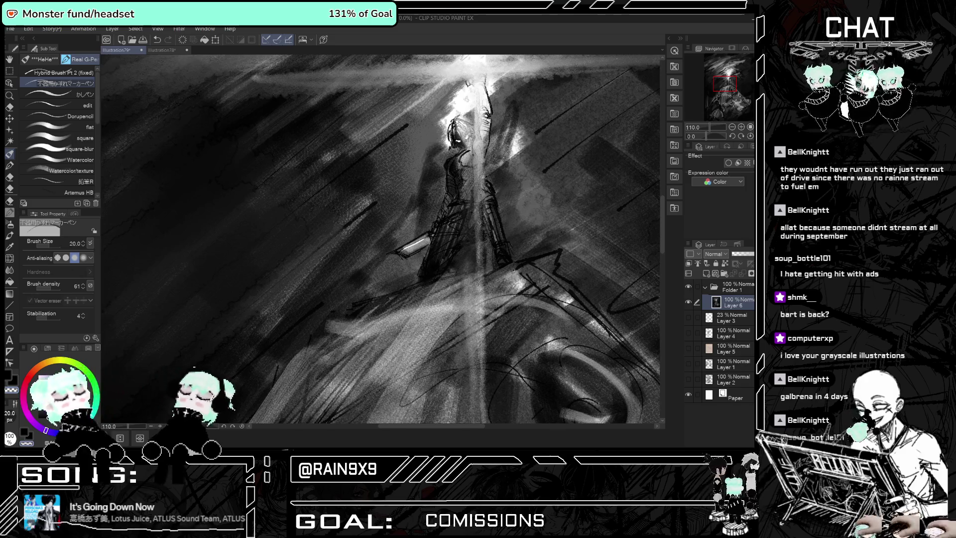
key(ctrl+z)
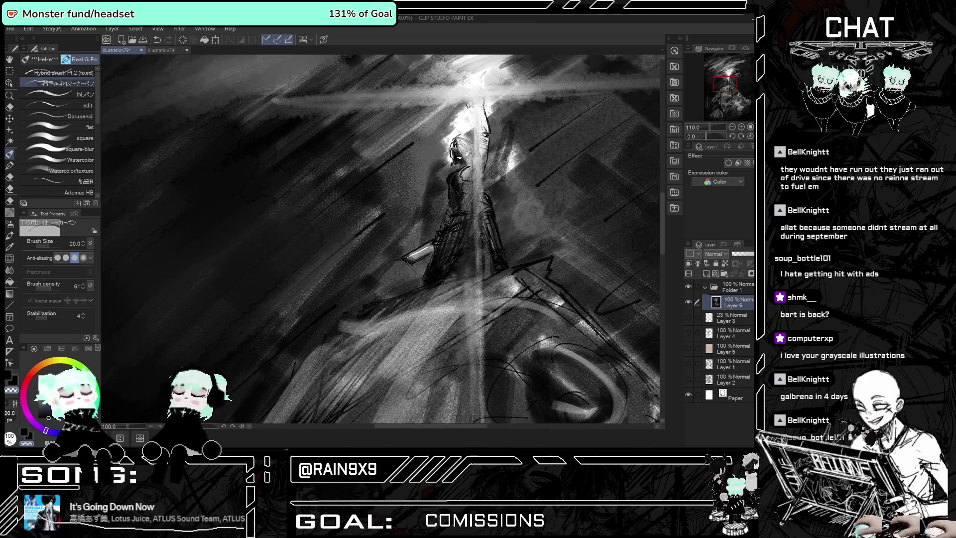
key(ctrl+z)
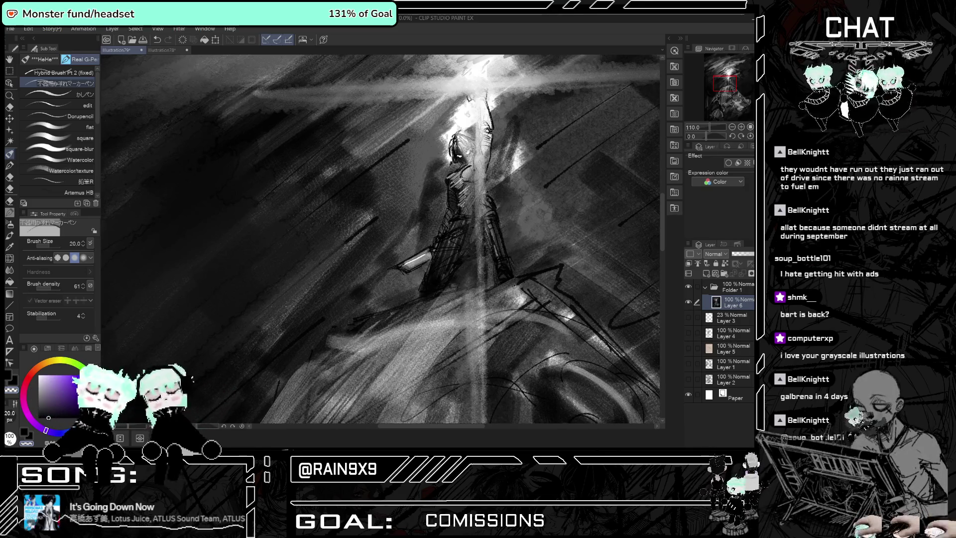
scroll(437, 196, down, 8)
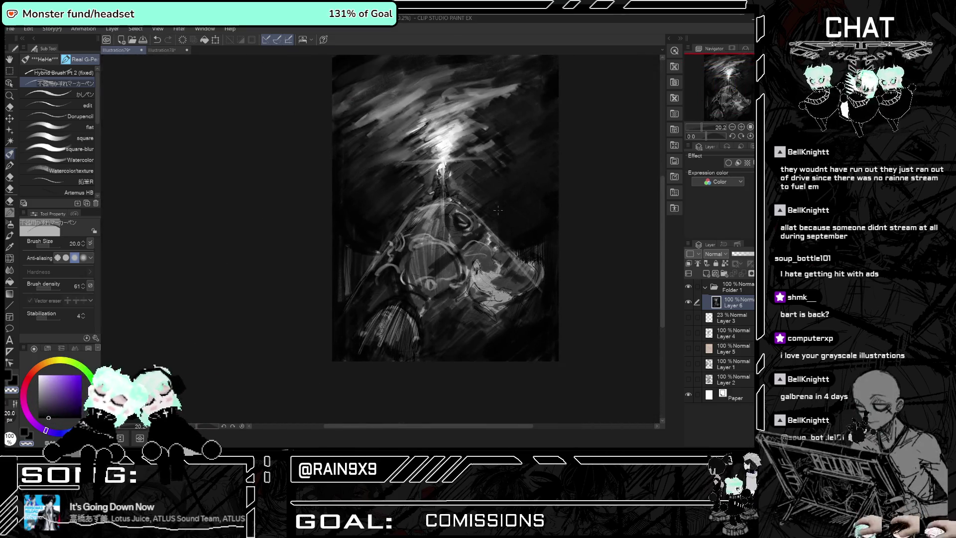
Switch to the plain pencil at about 34 px size and full opacity.
scroll(498, 210, up, 2)
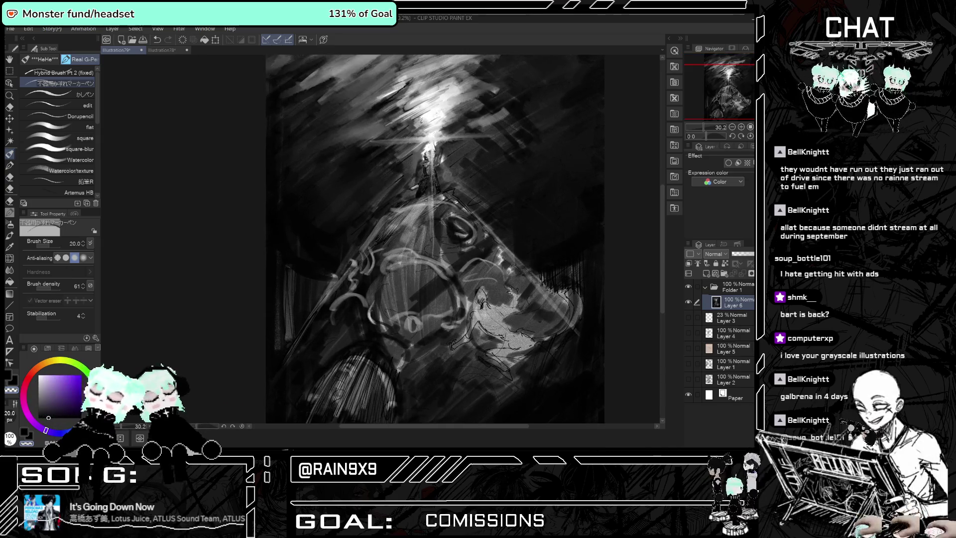
click(10, 213)
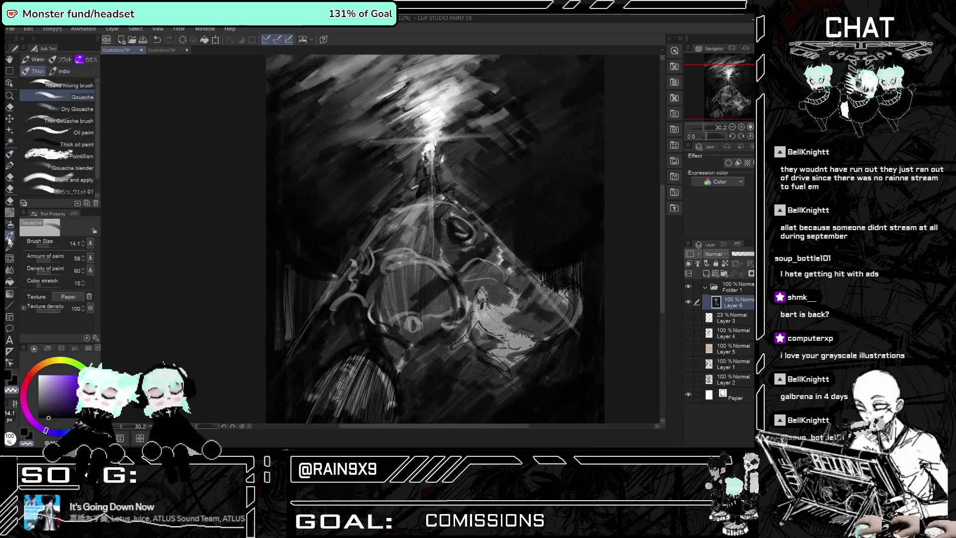
click(60, 97)
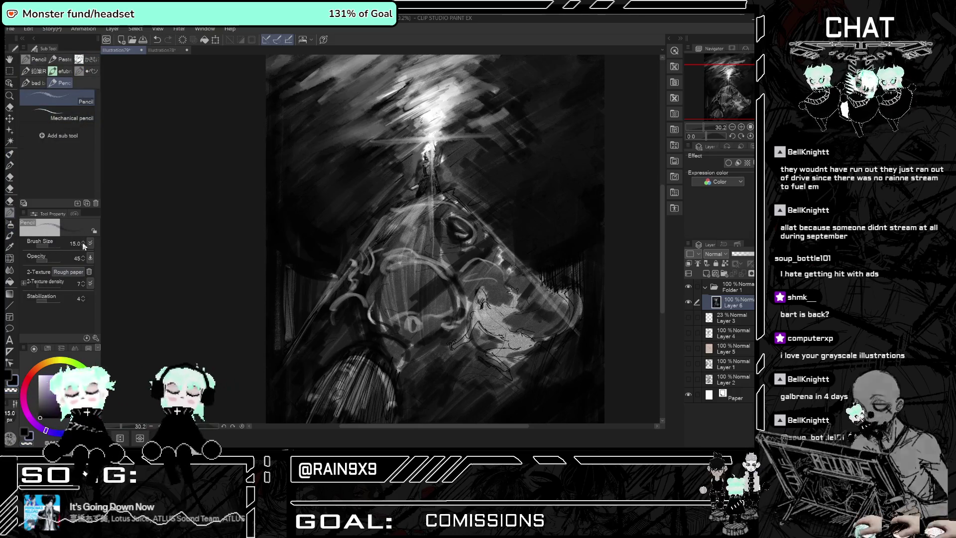
drag(60, 244, 87, 240)
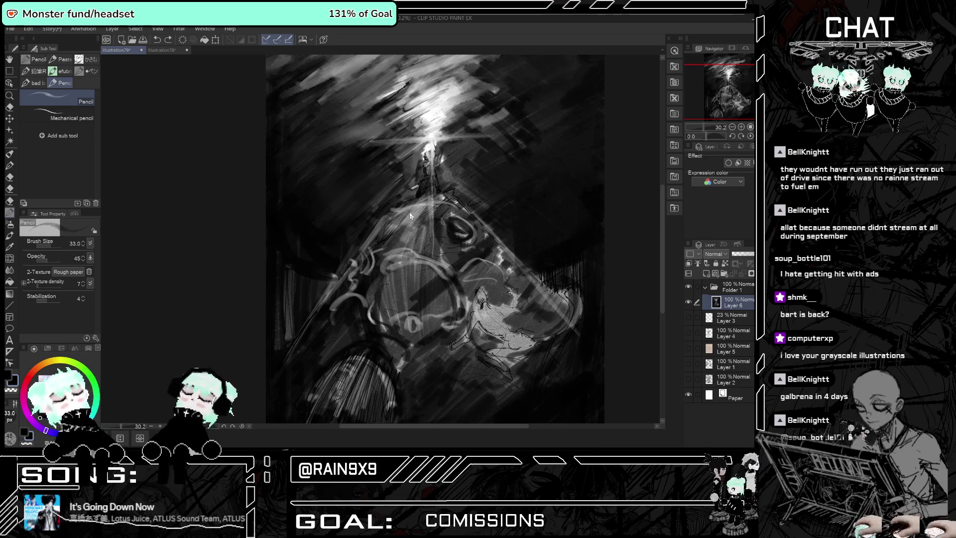
key(0)
Draw a dark diagonal stroke near the creature's eye and small marks on its left side.
mouse_move(429, 209)
mouse_down()
mouse_move(413, 243)
mouse_move(404, 228)
mouse_up()
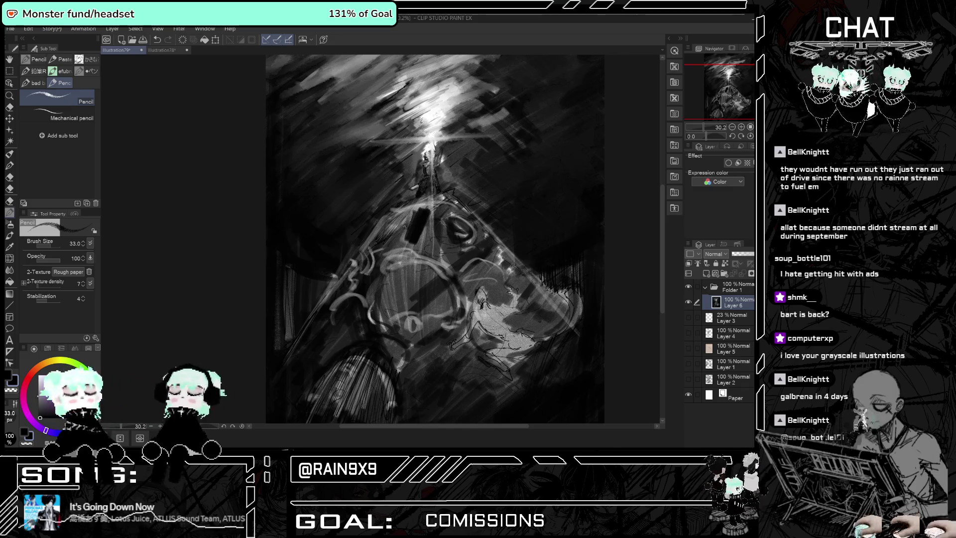
key(ctrl+z)
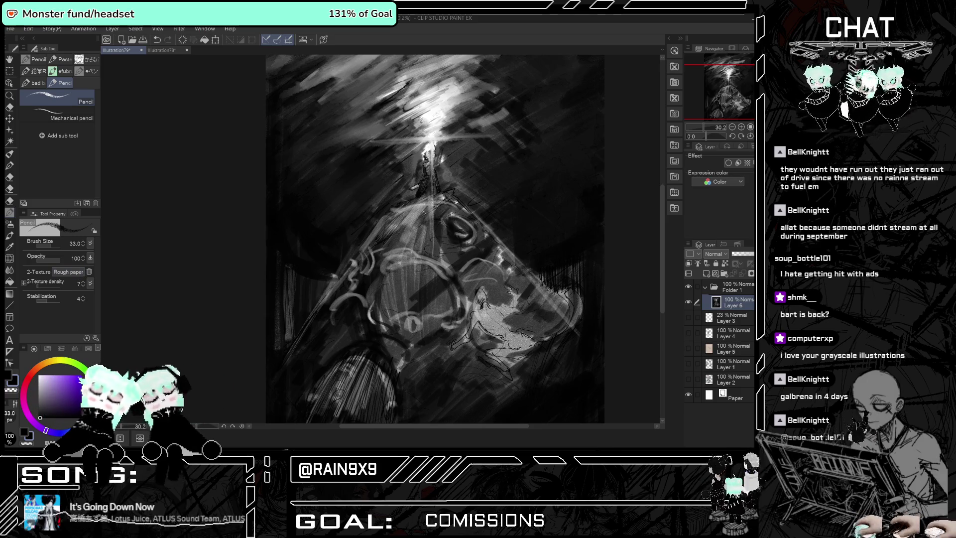
mouse_move(429, 219)
mouse_down()
mouse_move(410, 242)
mouse_move(403, 216)
mouse_move(398, 241)
mouse_up()
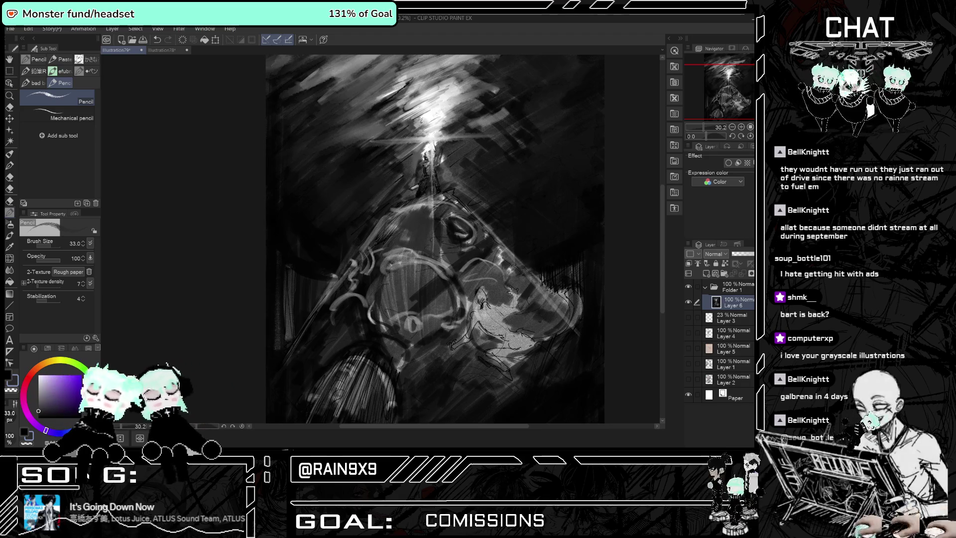
drag(391, 306, 373, 336)
drag(403, 251, 383, 272)
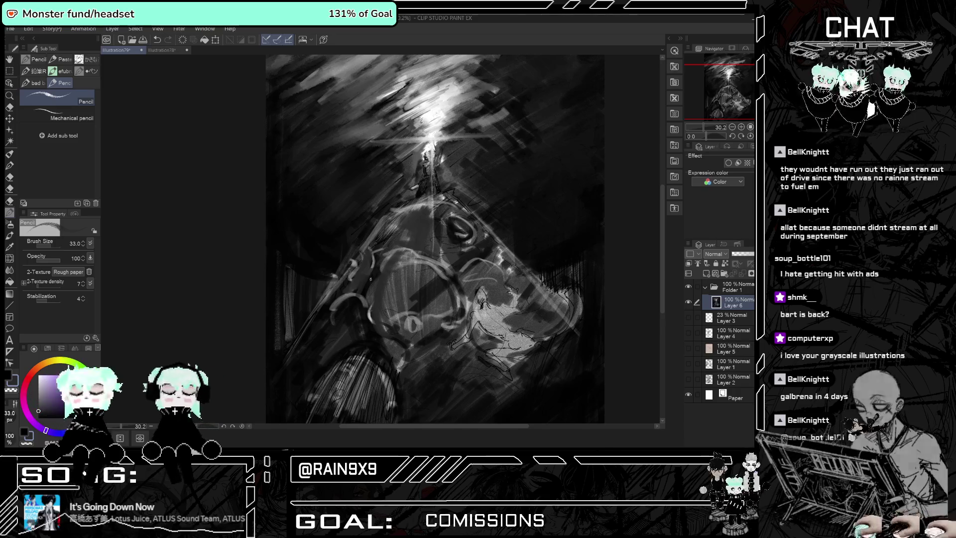
Lower the pencil opacity to about 40 and hatch shadow across the creature's body.
scroll(410, 275, down, 3)
scroll(411, 278, up, 2)
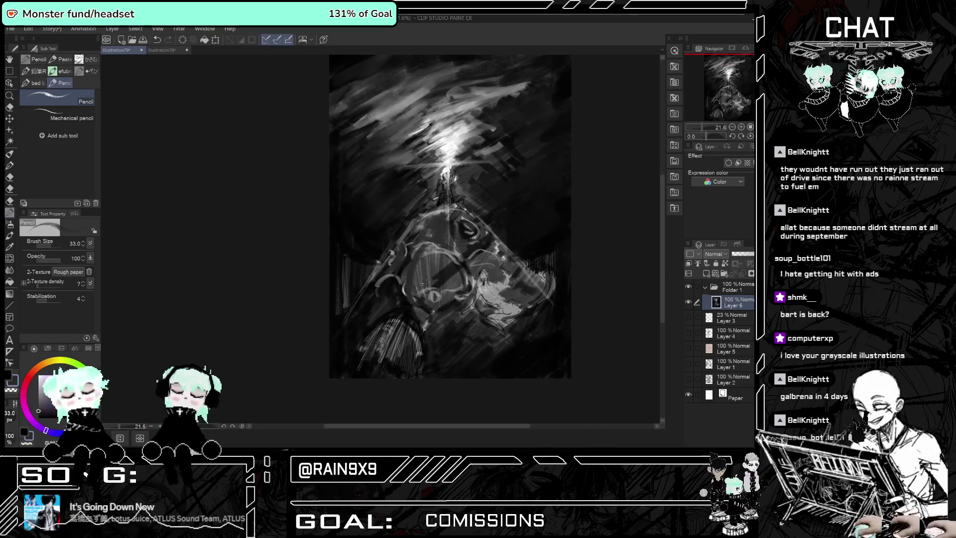
scroll(410, 278, up, 1)
click(49, 258)
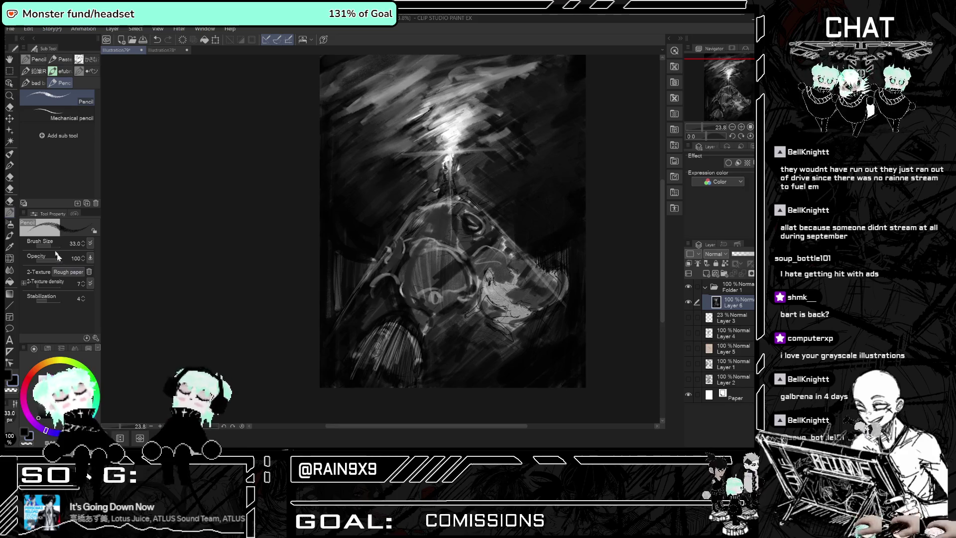
drag(49, 256, 46, 259)
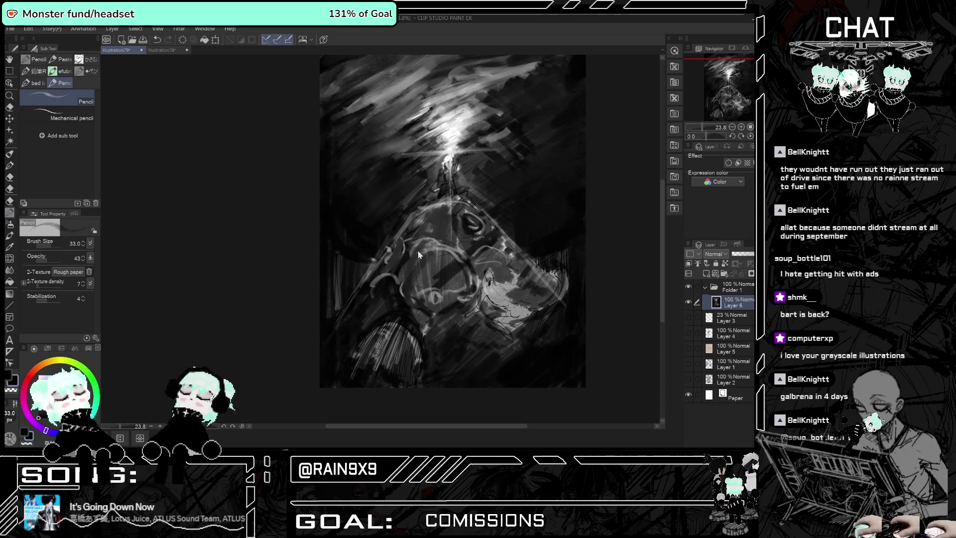
drag(413, 289, 411, 306)
mouse_move(419, 272)
mouse_down()
mouse_move(428, 313)
mouse_move(416, 298)
mouse_move(427, 307)
mouse_up()
mouse_move(450, 276)
mouse_down()
mouse_move(448, 305)
mouse_move(457, 301)
mouse_up()
mouse_move(468, 268)
mouse_down()
mouse_move(463, 293)
mouse_move(418, 337)
mouse_up()
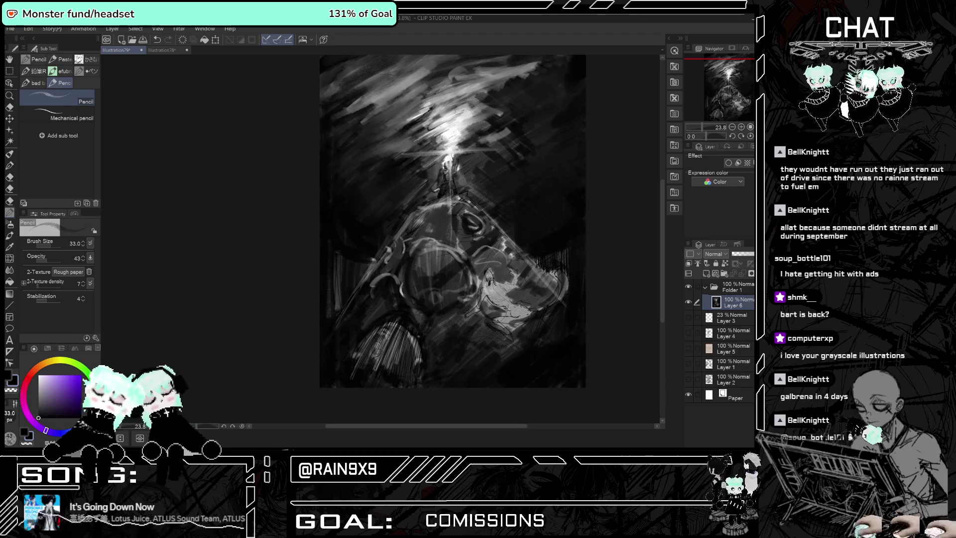
mouse_move(424, 302)
mouse_down()
mouse_move(415, 323)
mouse_move(353, 371)
mouse_up()
mouse_move(398, 321)
mouse_down()
mouse_move(369, 363)
mouse_move(396, 363)
mouse_up()
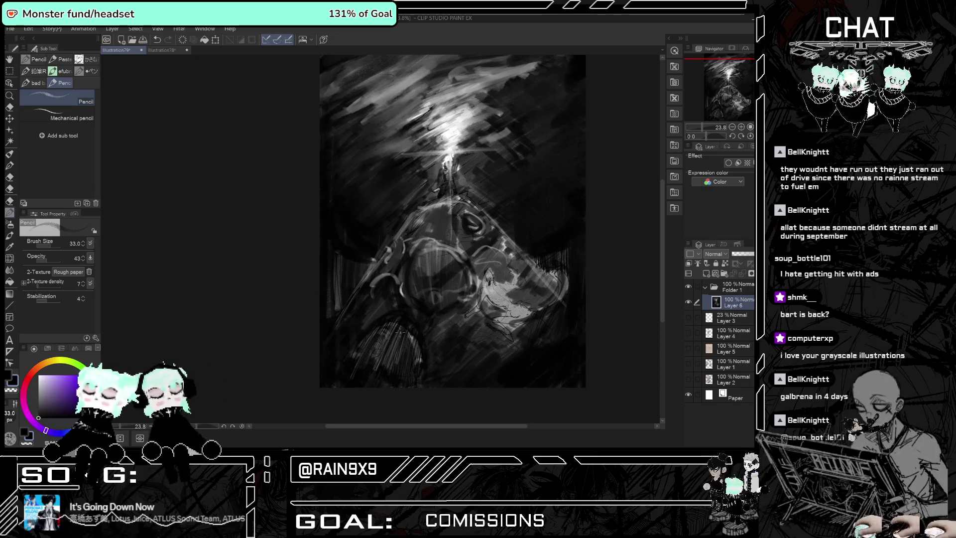
key(ctrl+z)
key(ctrl+z)
Sketch a light curved arc in the lower left plus a faint short mark.
mouse_move(351, 349)
mouse_down()
mouse_move(398, 330)
mouse_move(426, 362)
mouse_up()
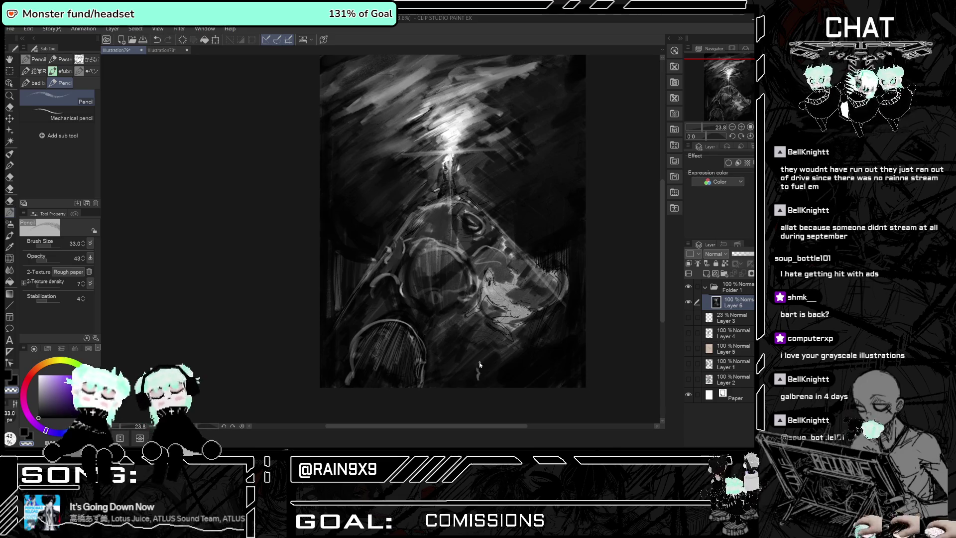
drag(475, 367, 476, 362)
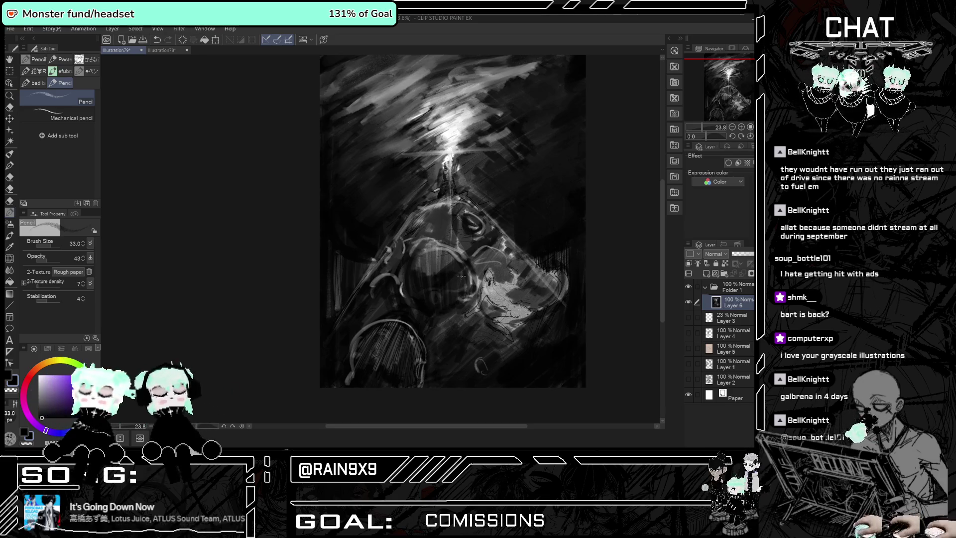
scroll(594, 346, up, 1)
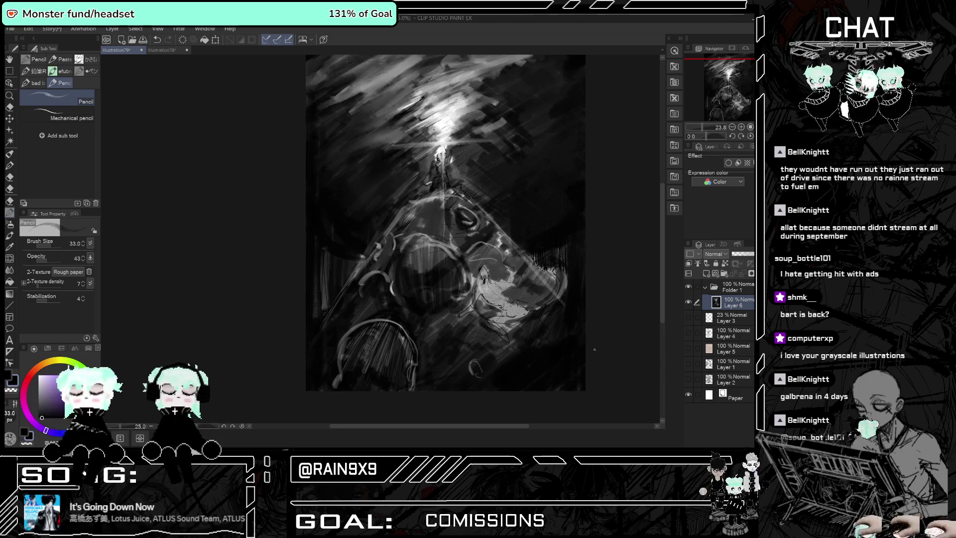
Draw a thin dark vertical stroke on the creature and a dark stroke down its left edge.
scroll(593, 346, up, 1)
scroll(589, 348, down, 1)
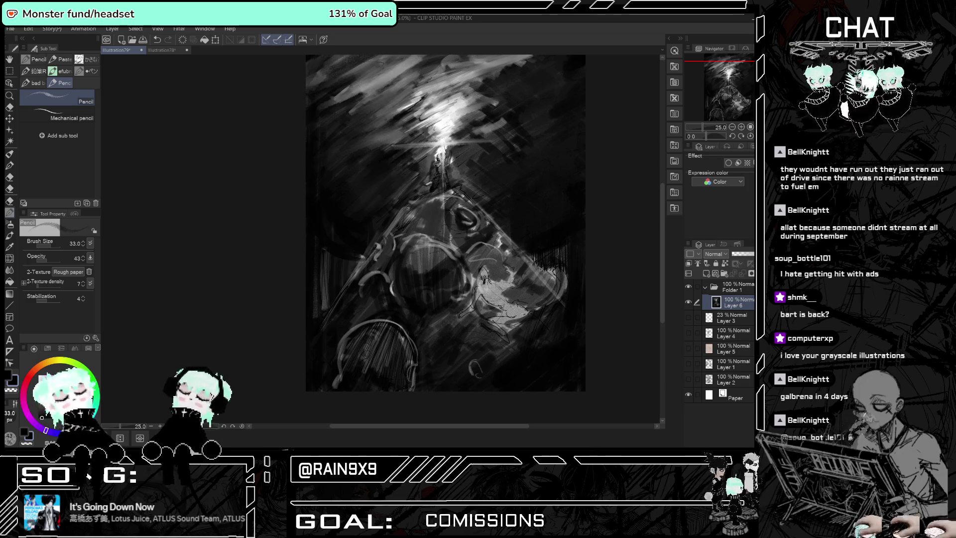
key(ctrl+z)
key(ctrl+y)
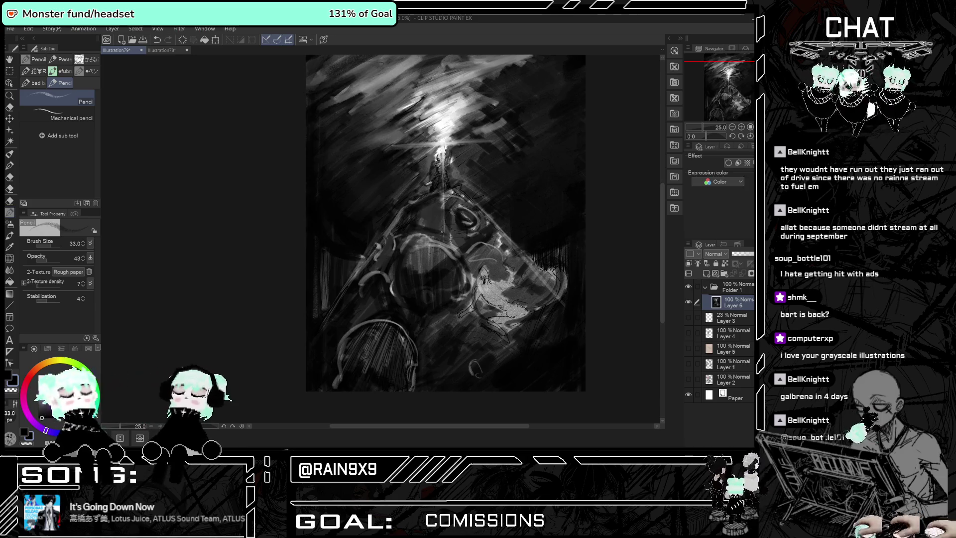
drag(452, 197, 451, 239)
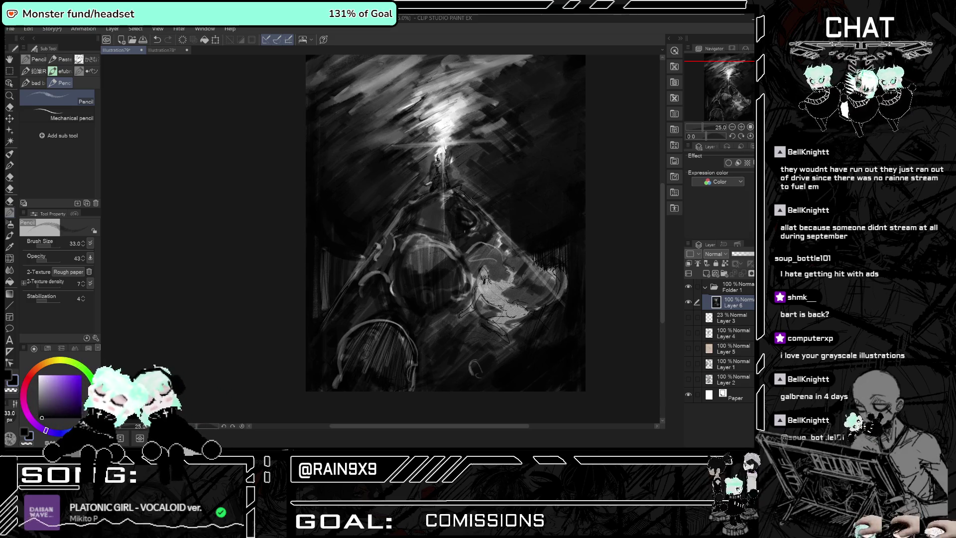
drag(398, 217, 322, 305)
Darken the area near the painting's right edge and mirror the view to check it.
scroll(328, 255, down, 1)
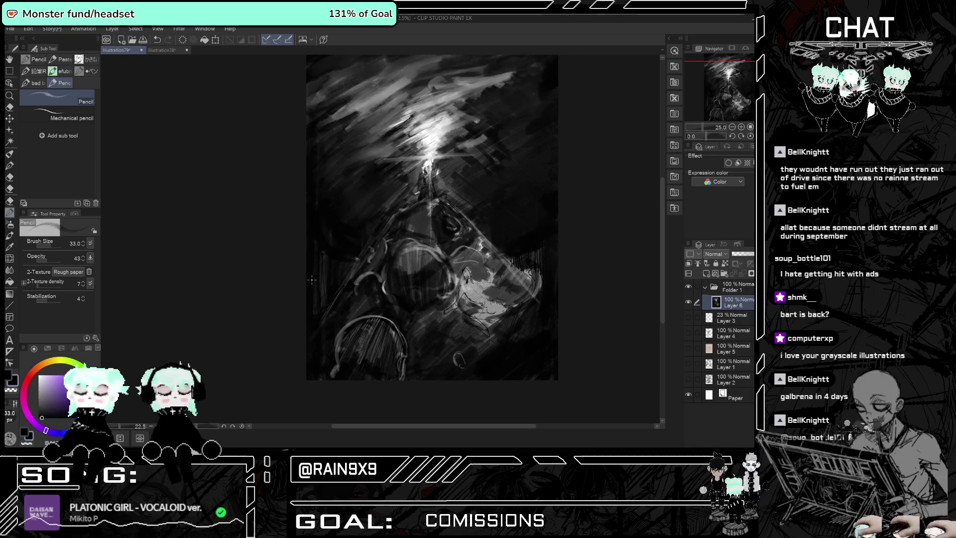
drag(548, 271, 563, 299)
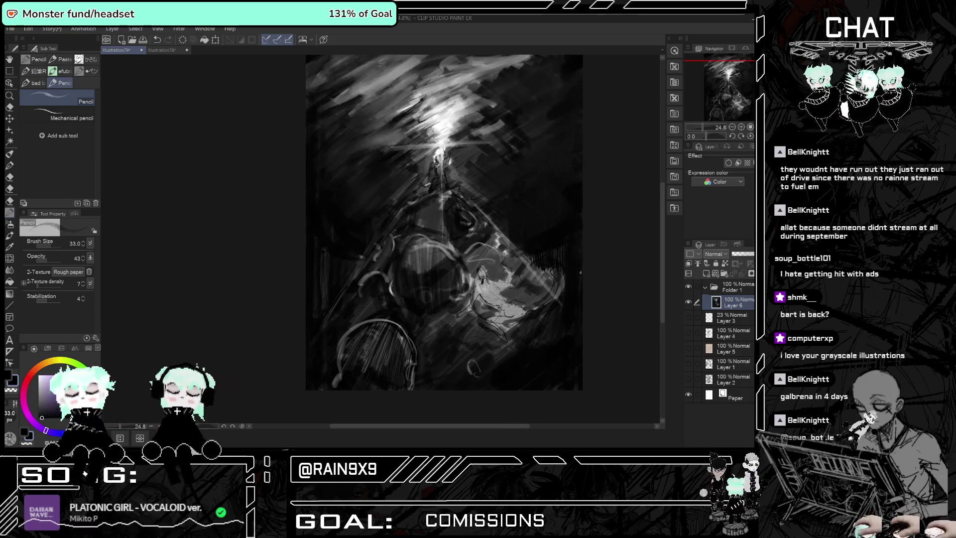
key(h)
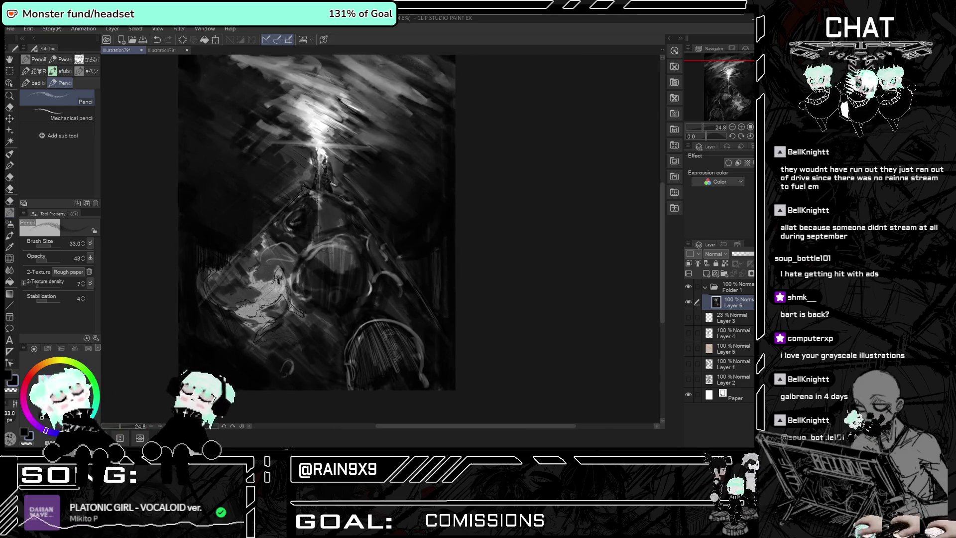
key(h)
scroll(551, 335, down, 2)
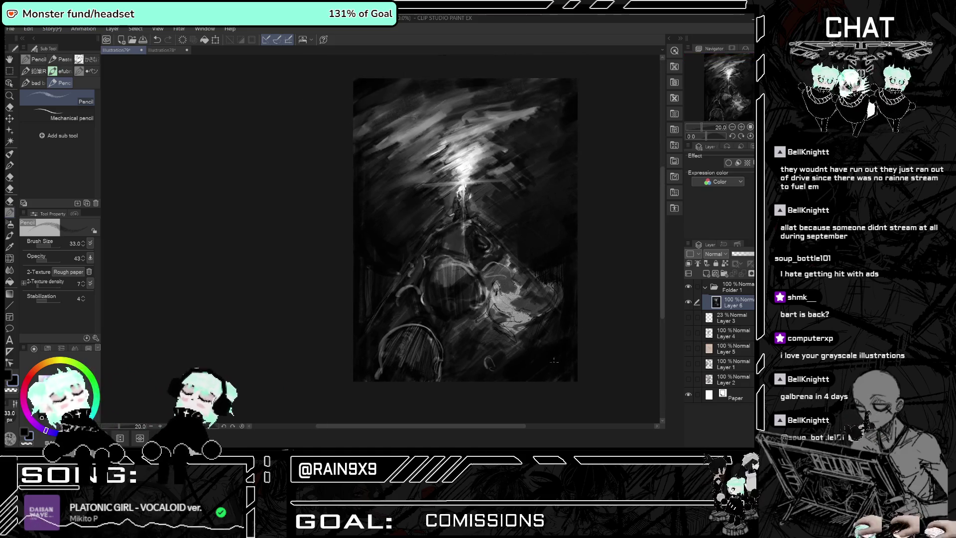
drag(506, 426, 528, 426)
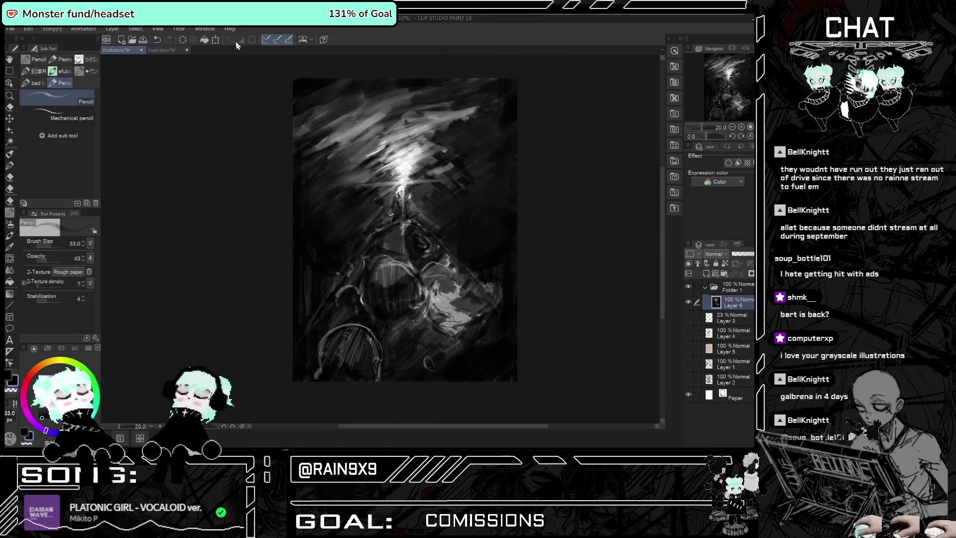
key(ctrl+t)
Shrink the painting layer, draw a border rectangle around it, and reposition the painting inside.
drag(516, 381, 503, 360)
key(u)
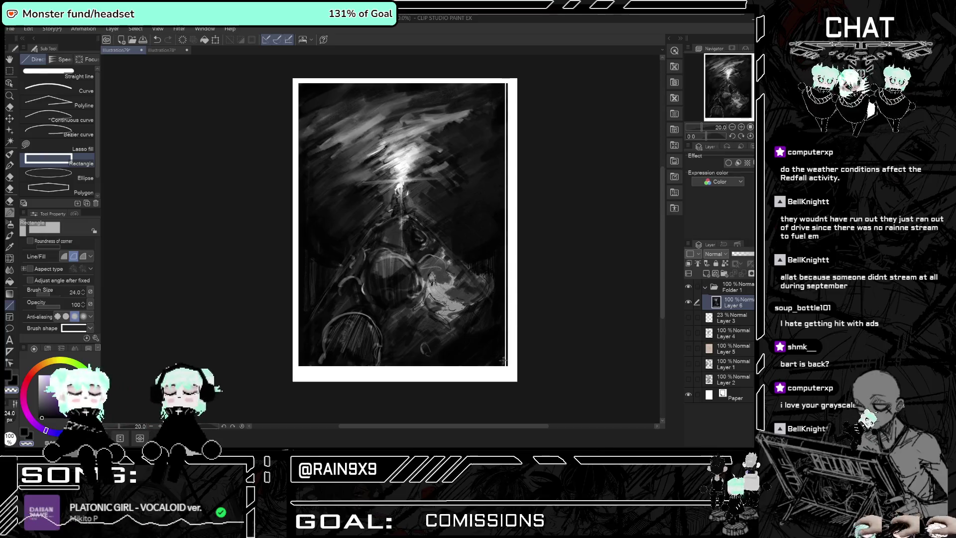
drag(507, 363, 504, 77)
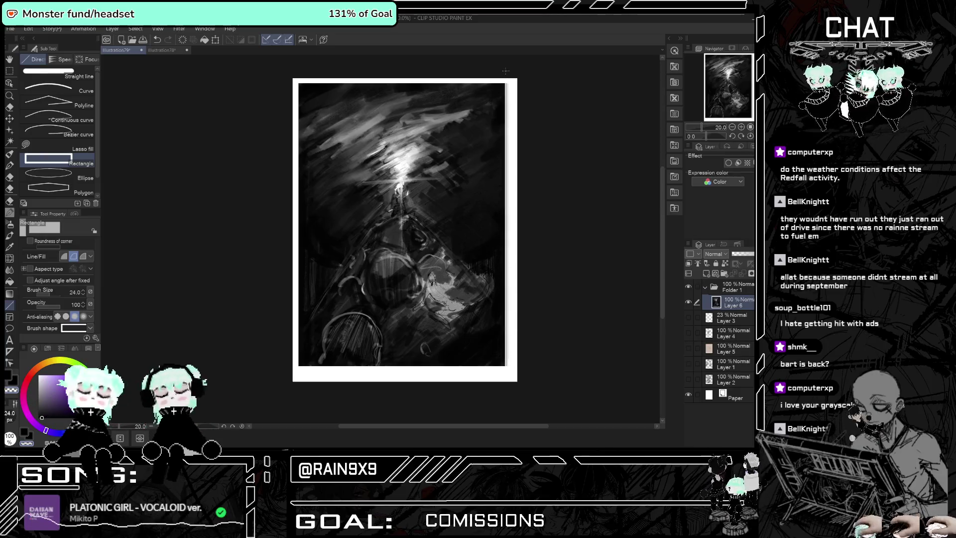
drag(505, 77, 505, 80)
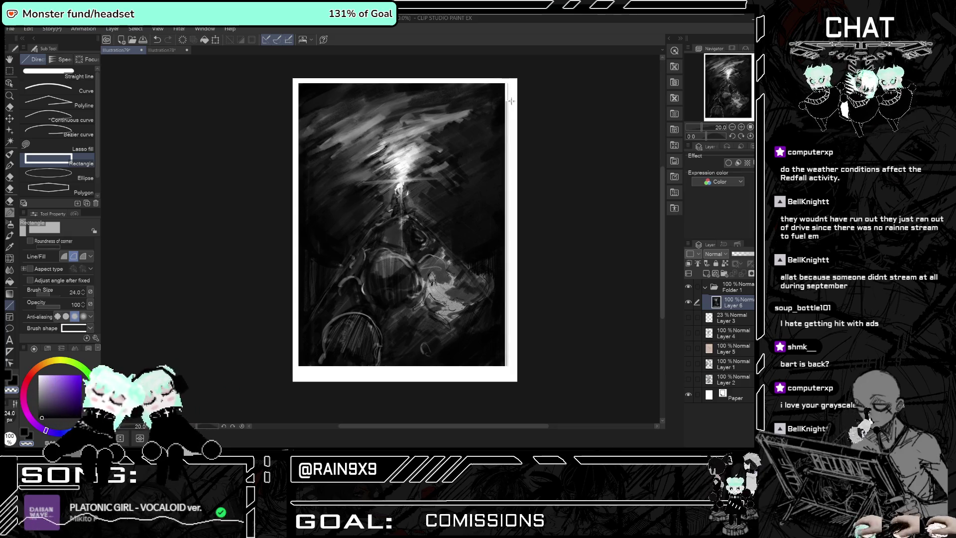
drag(506, 78, 505, 368)
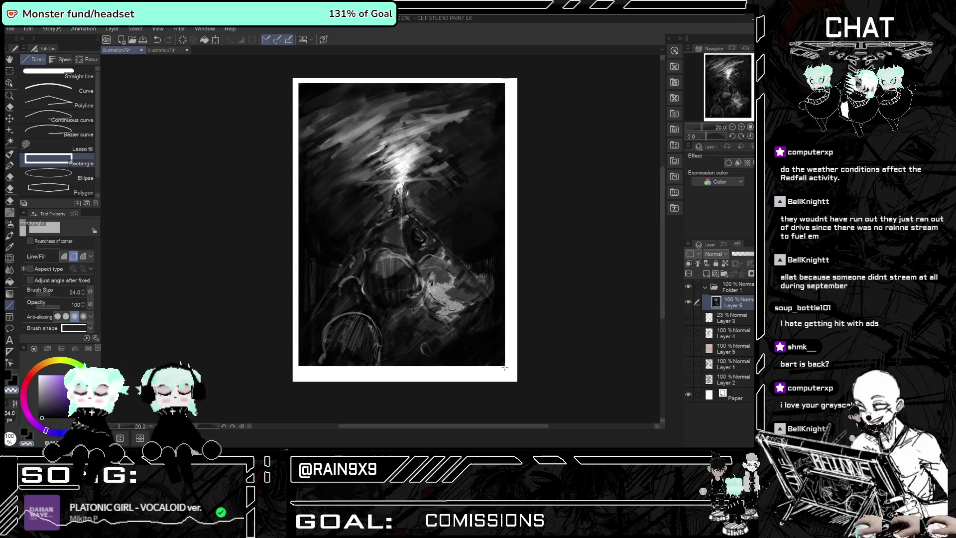
key(ctrl+t)
click(391, 380)
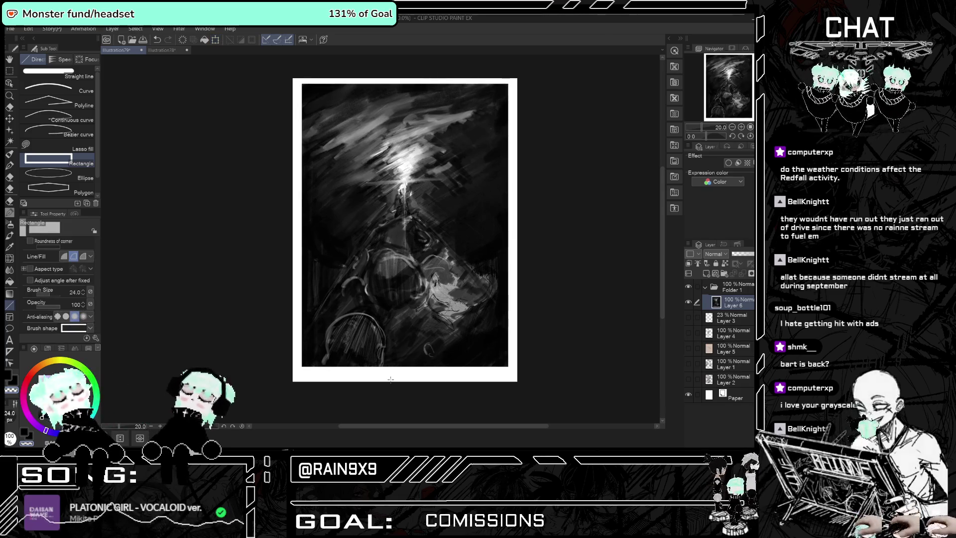
Return to the pencil and shade darker around the small figure.
key(p)
click(9, 165)
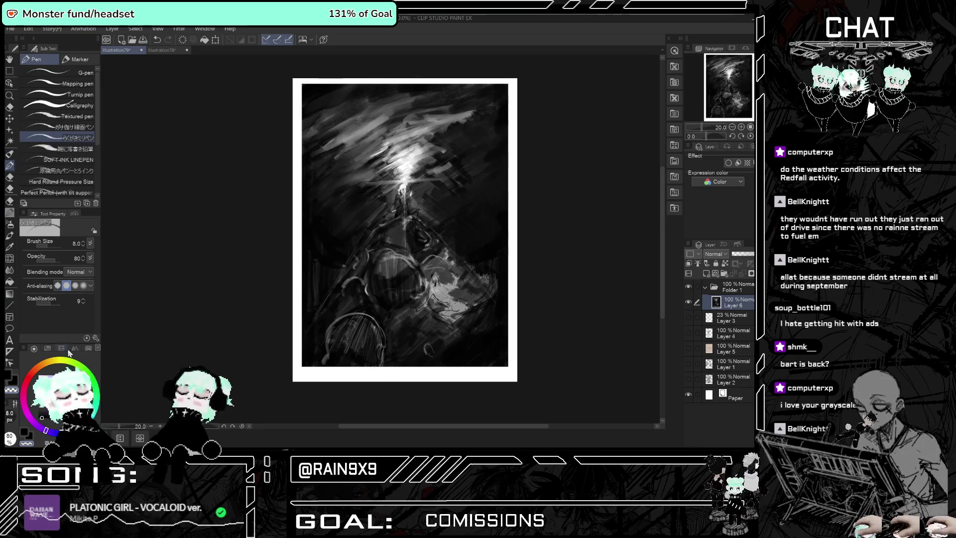
click(12, 213)
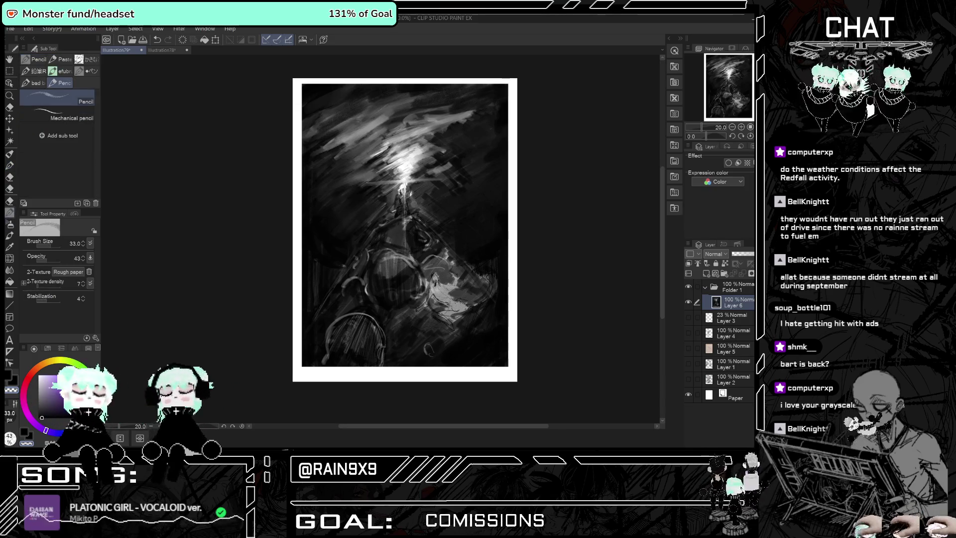
scroll(412, 109, up, 1)
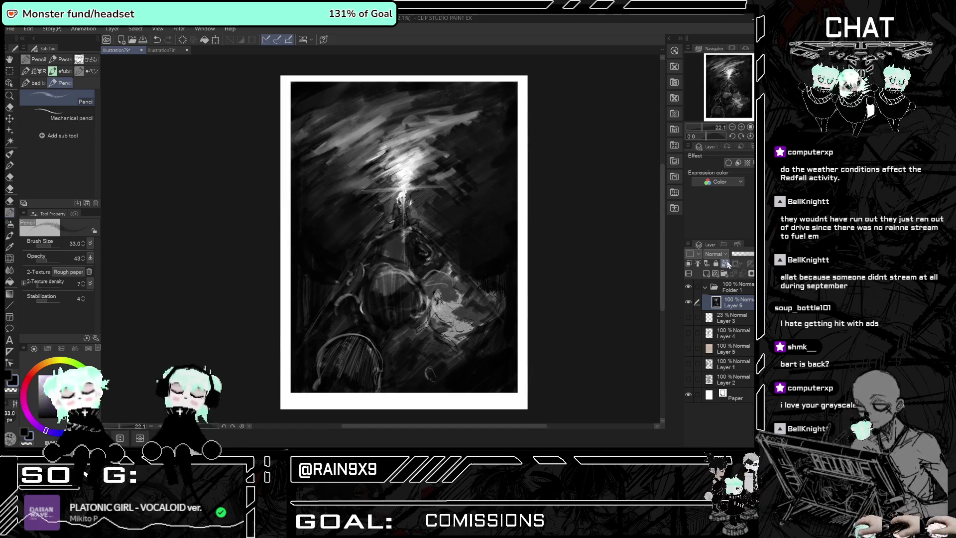
key(ctrl+z)
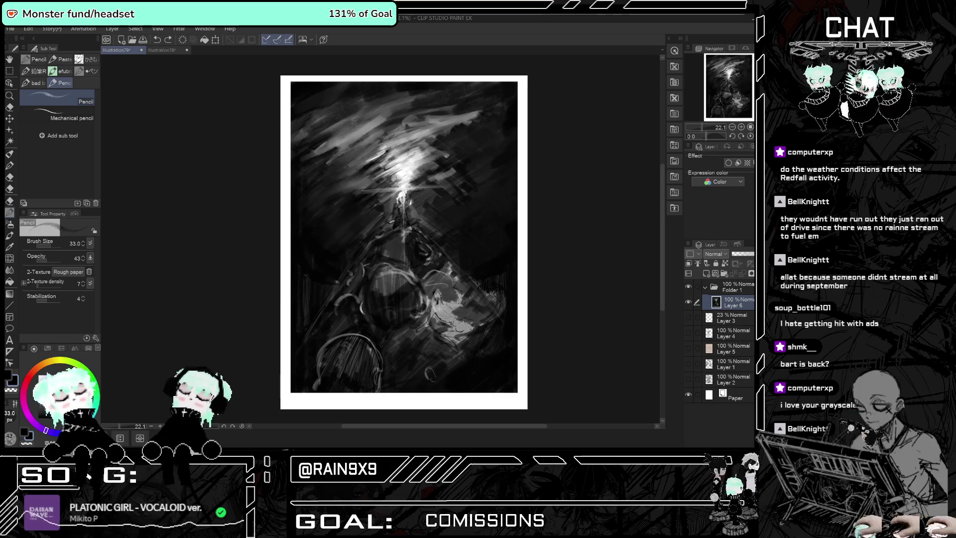
drag(446, 301, 474, 301)
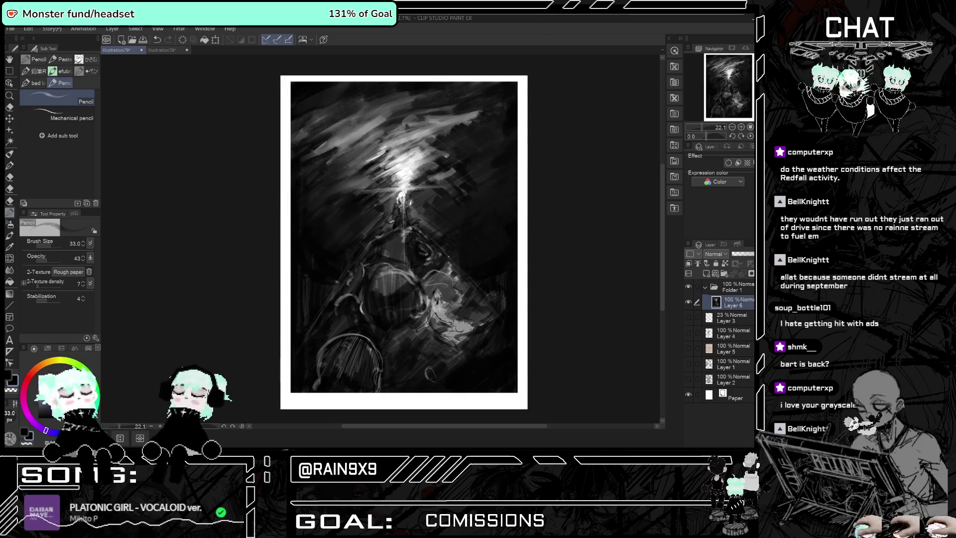
key(ctrl+z)
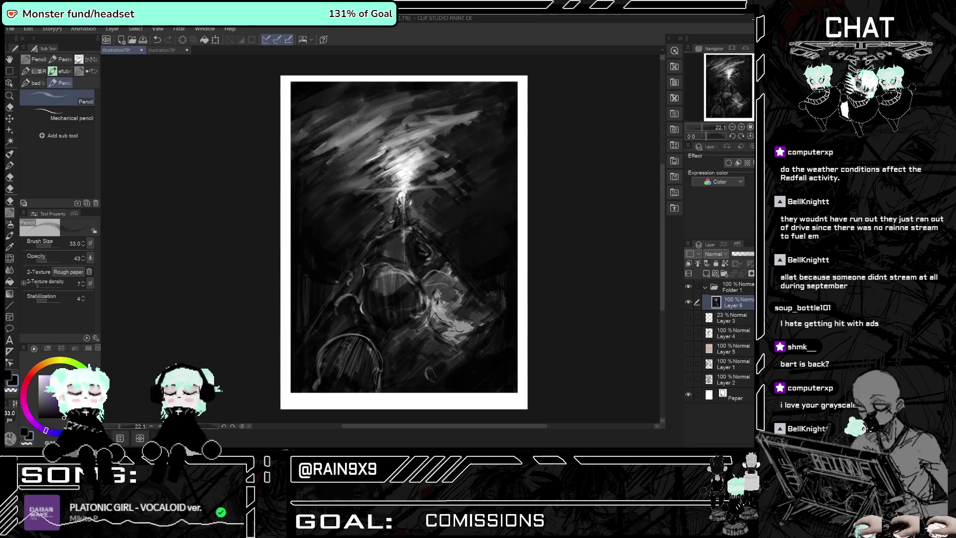
click(487, 309)
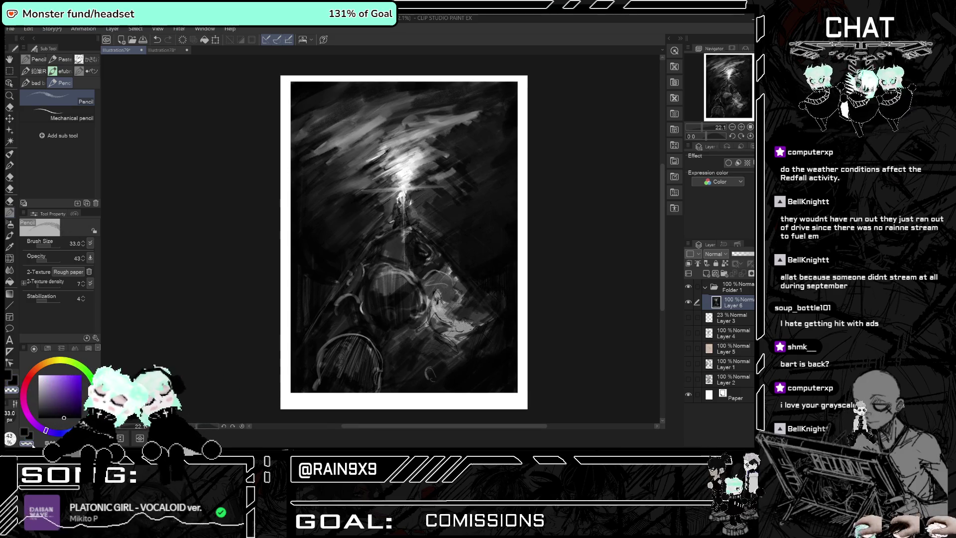
Draw short light vertical streaks along the painting's right edge.
mouse_move(501, 309)
mouse_down()
mouse_move(502, 278)
mouse_move(503, 313)
mouse_up()
key(ctrl+z)
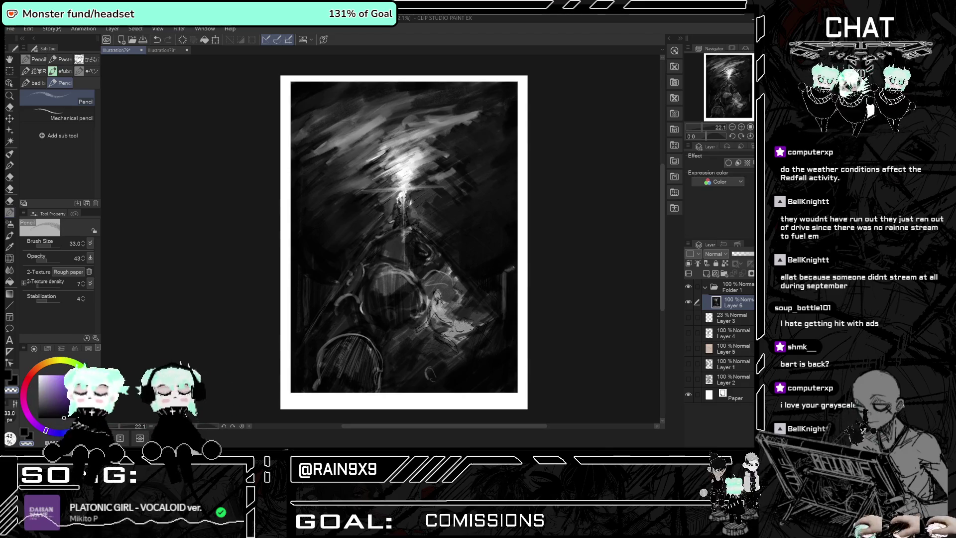
scroll(538, 249, down, 1)
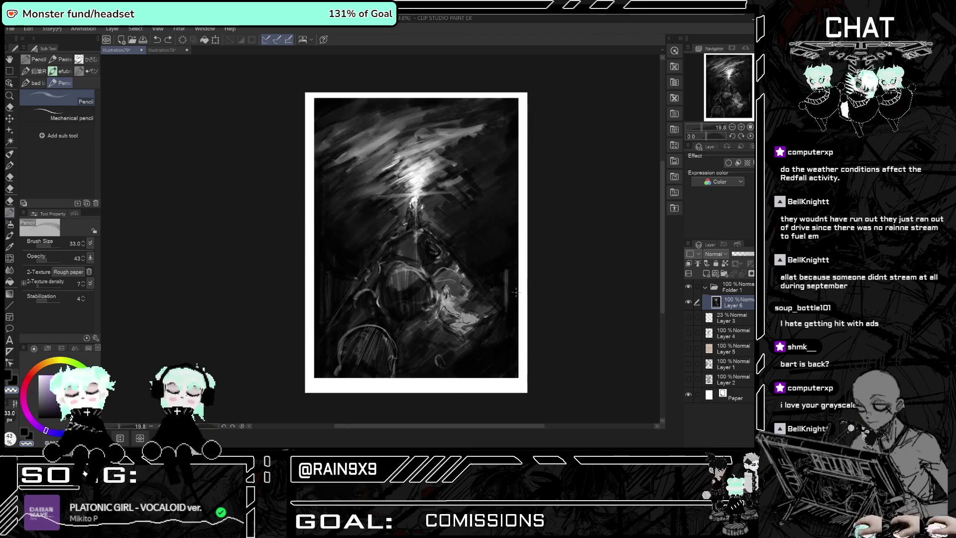
drag(516, 292, 516, 286)
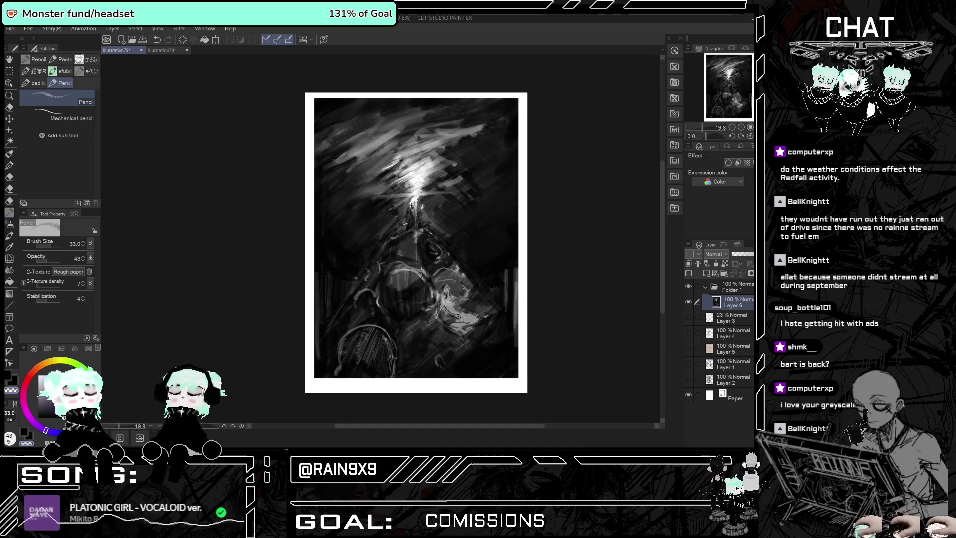
scroll(386, 269, up, 1)
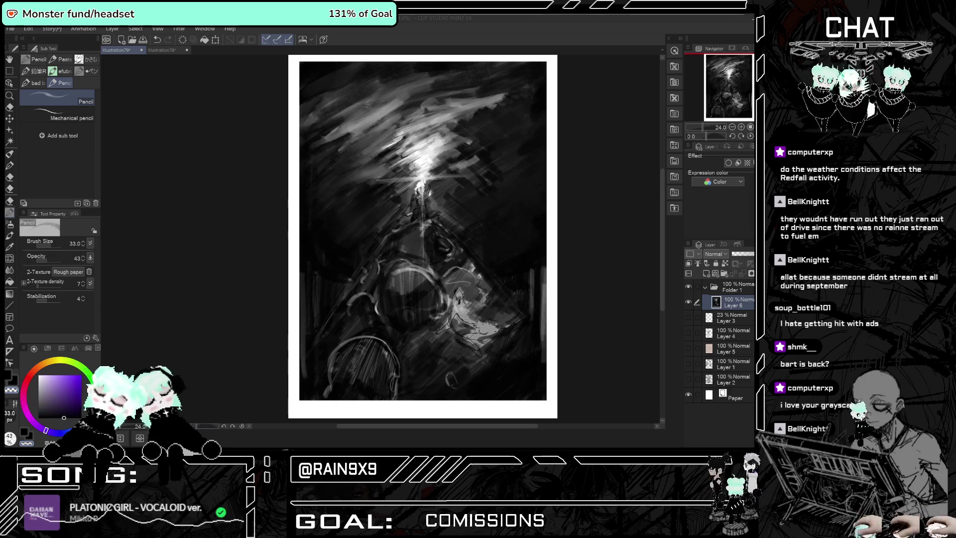
scroll(286, 207, down, 2)
scroll(352, 213, up, 2)
scroll(356, 239, down, 1)
scroll(365, 272, up, 1)
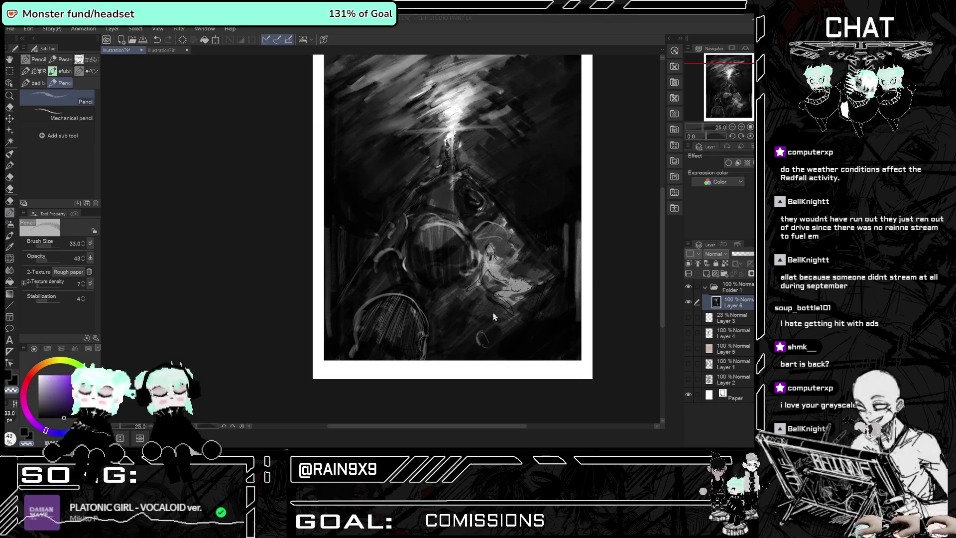
scroll(463, 244, up, 1)
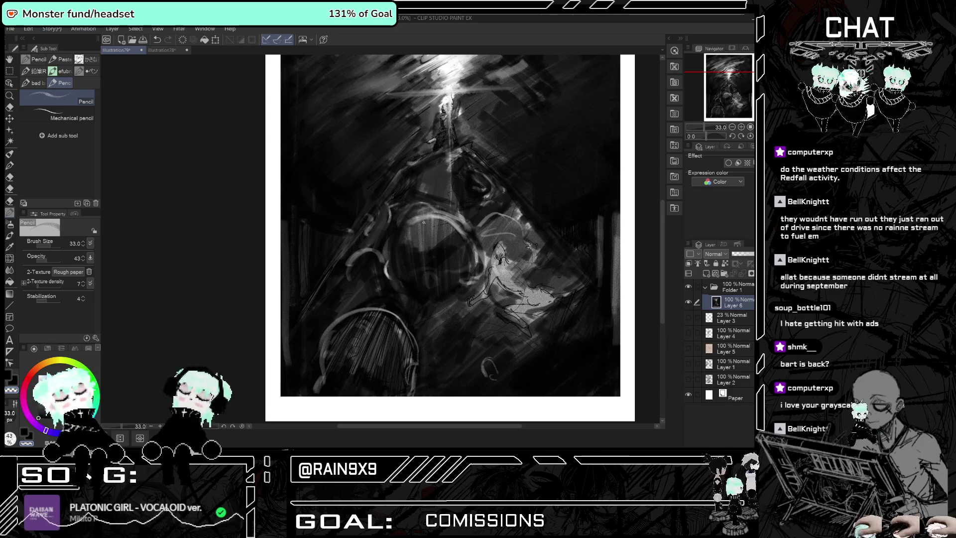
Sketch light vertical and curved strokes over the goggle lens.
key(ctrl+z)
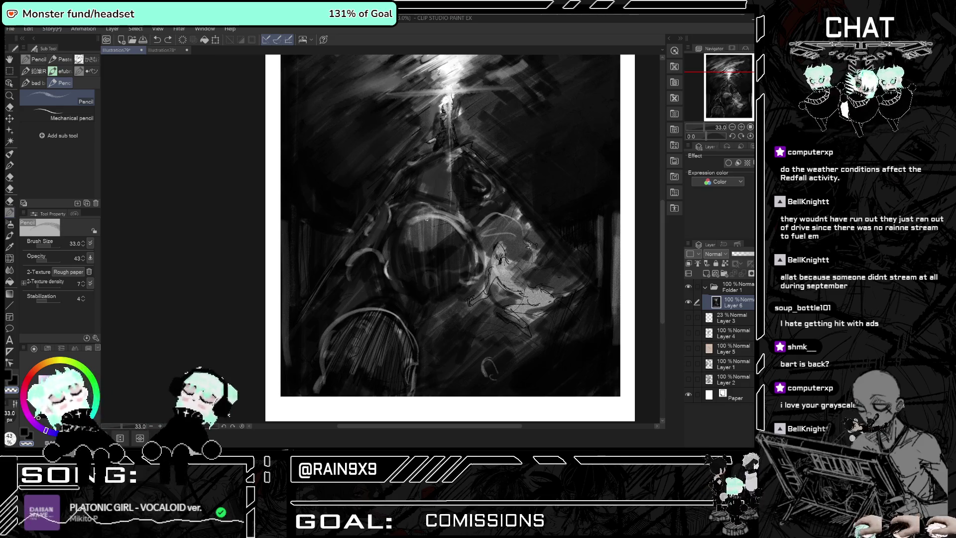
drag(424, 226, 425, 263)
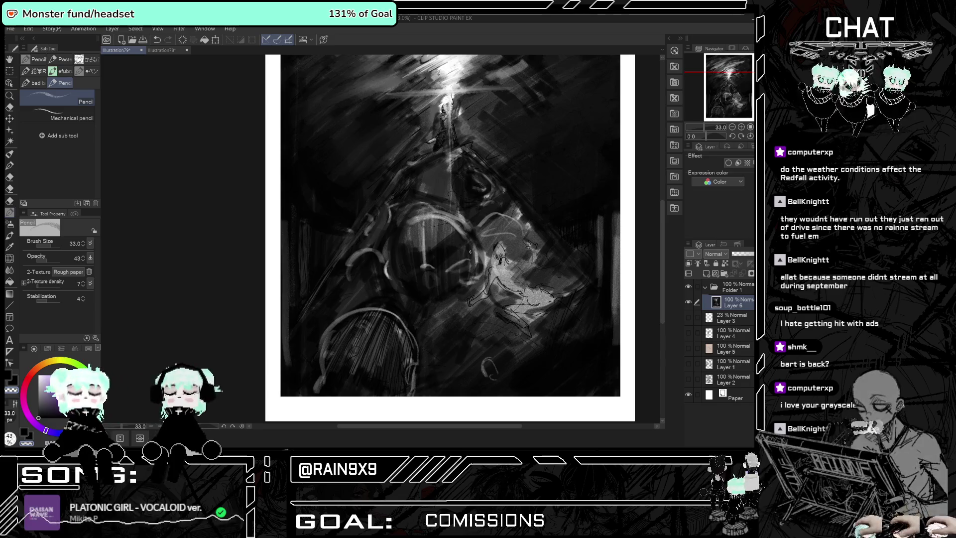
drag(395, 269, 442, 272)
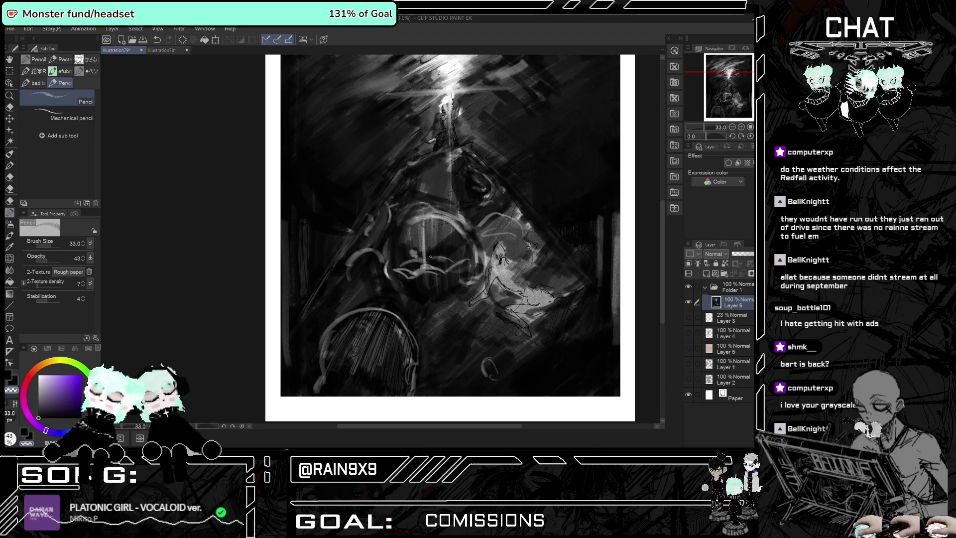
key(ctrl+z)
key(ctrl+y)
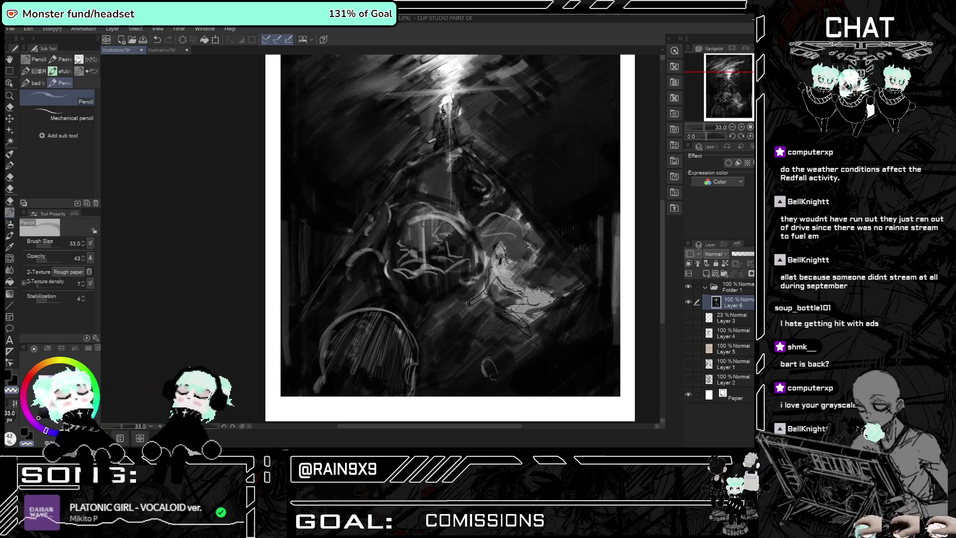
Add small dark strokes and marks beside the goggle shape.
drag(450, 232, 440, 235)
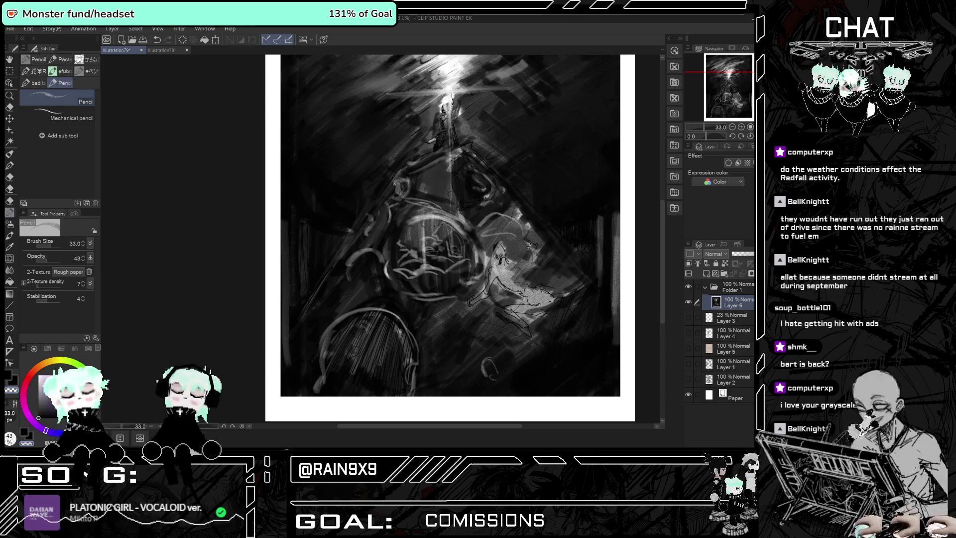
scroll(417, 208, down, 1)
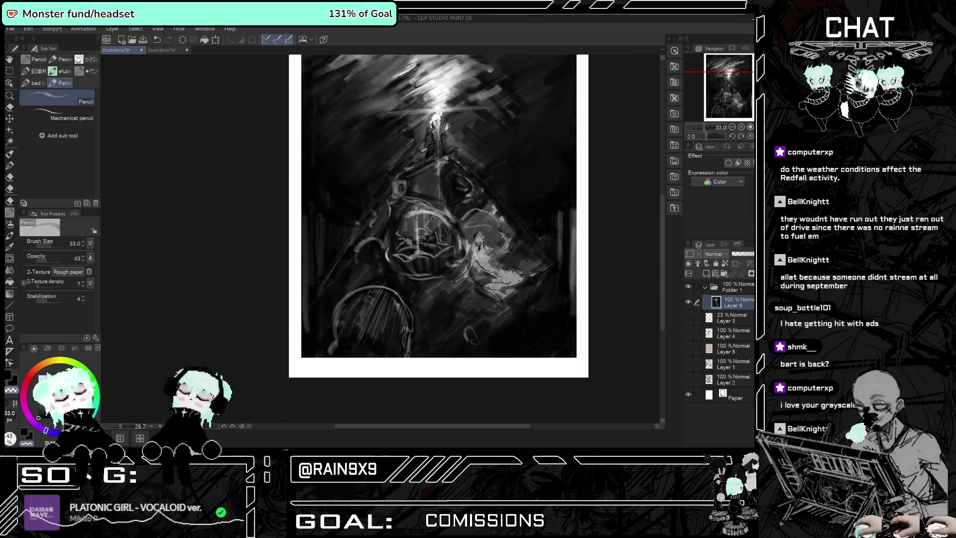
scroll(421, 213, down, 1)
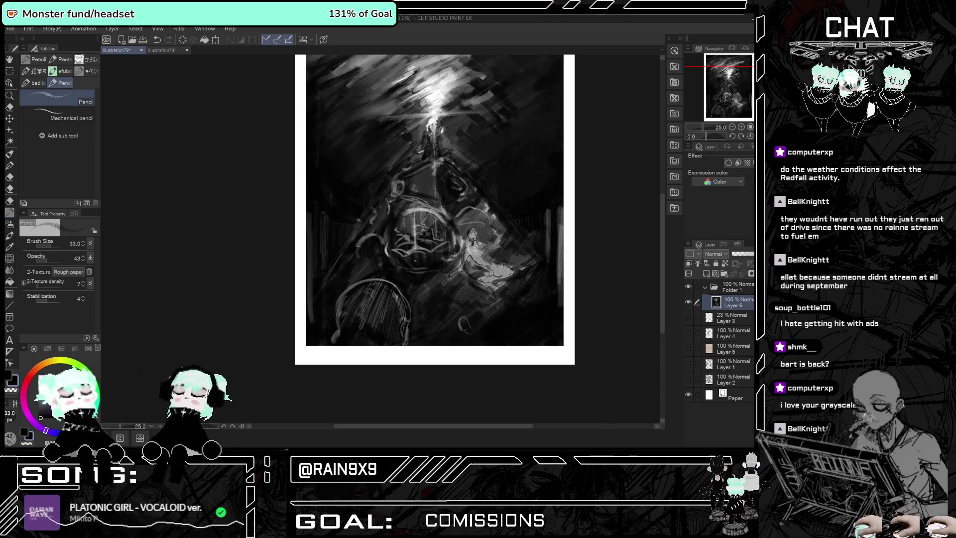
drag(418, 232, 387, 256)
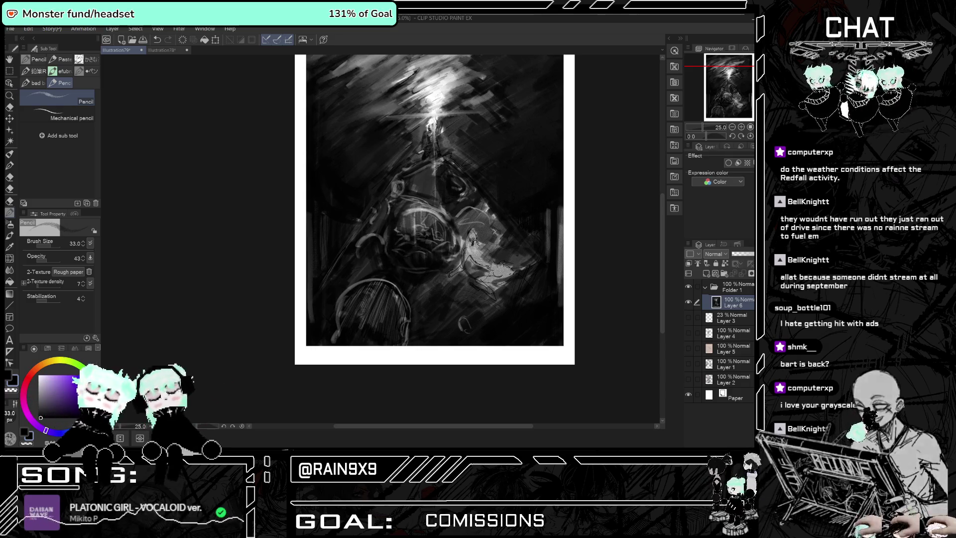
drag(430, 220, 423, 214)
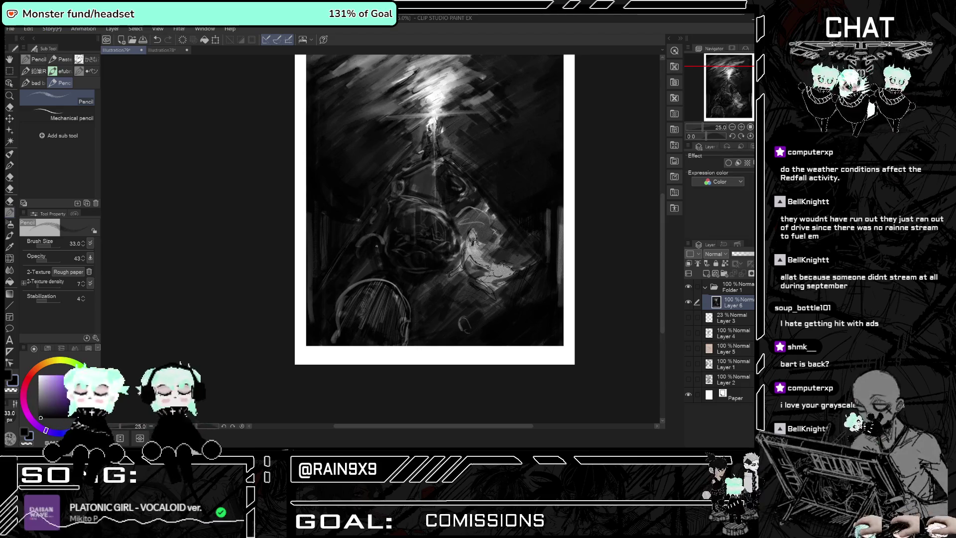
Add a small grey pencil mark at lower left and mirror the canvas to check the composition.
drag(351, 289, 338, 355)
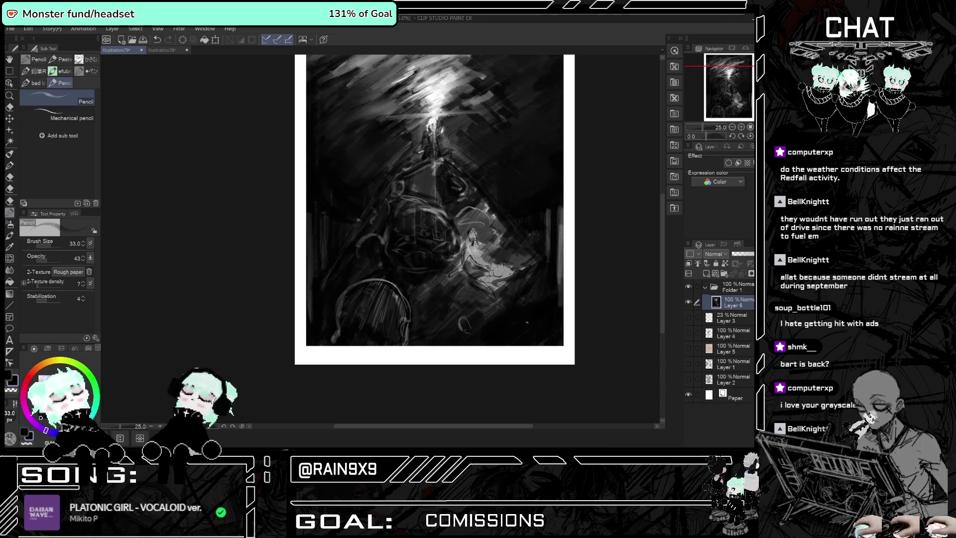
key(h)
key(h)
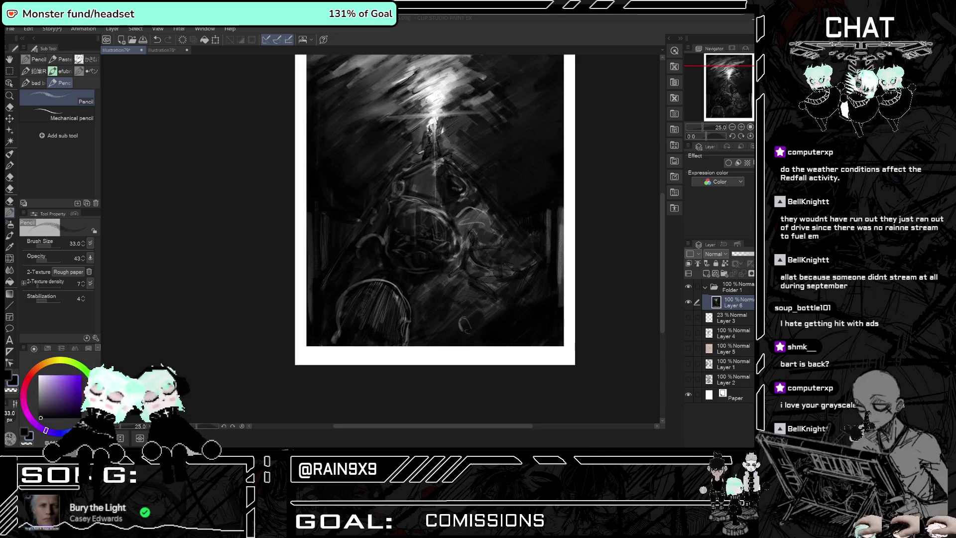
scroll(256, 158, down, 3)
With a smaller Brush, paint the small figure's lit raised arm and undo one stray stroke.
scroll(378, 223, up, 3)
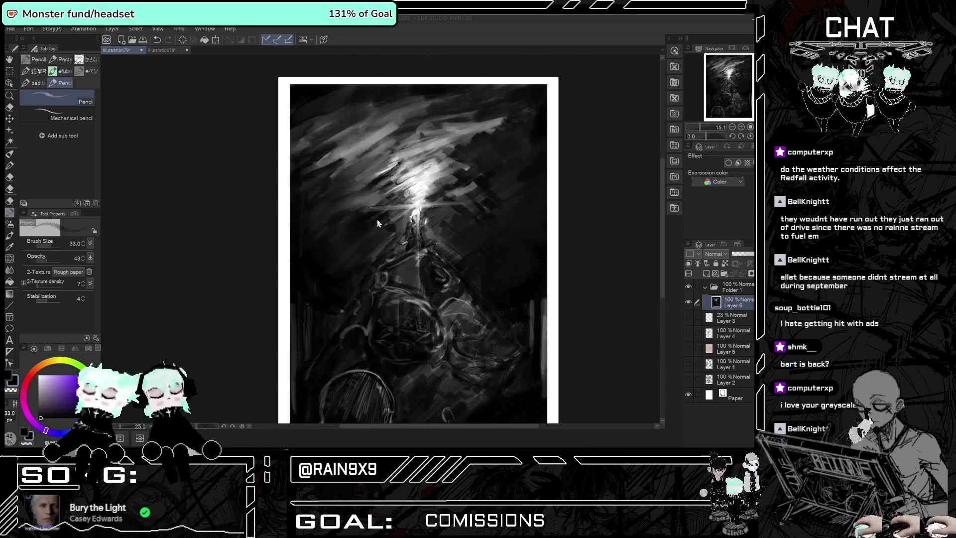
scroll(429, 234, up, 2)
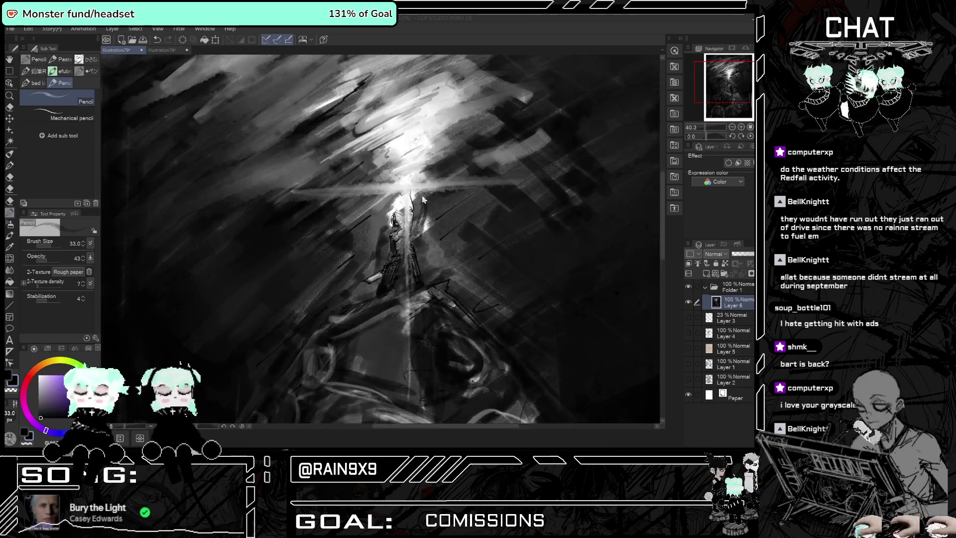
scroll(412, 194, up, 2)
scroll(413, 194, up, 2)
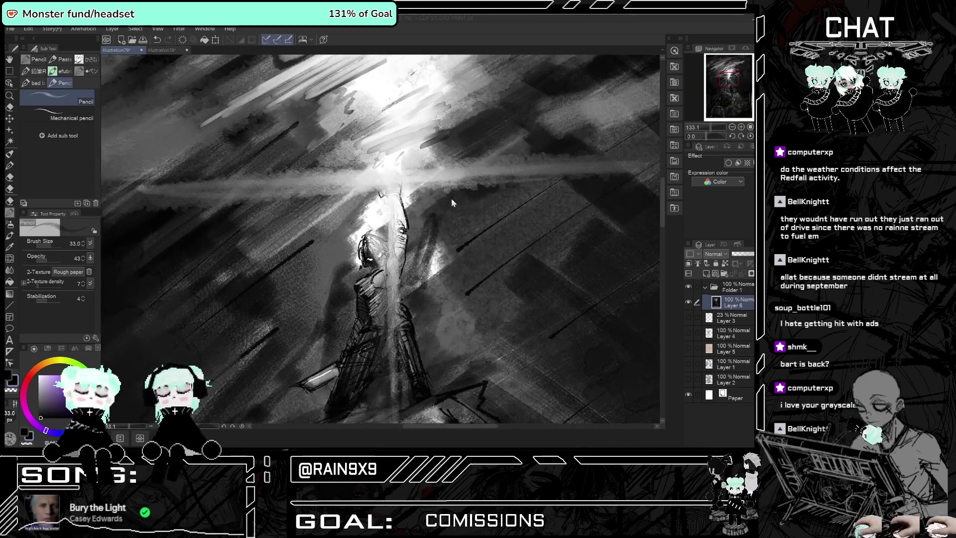
click(9, 153)
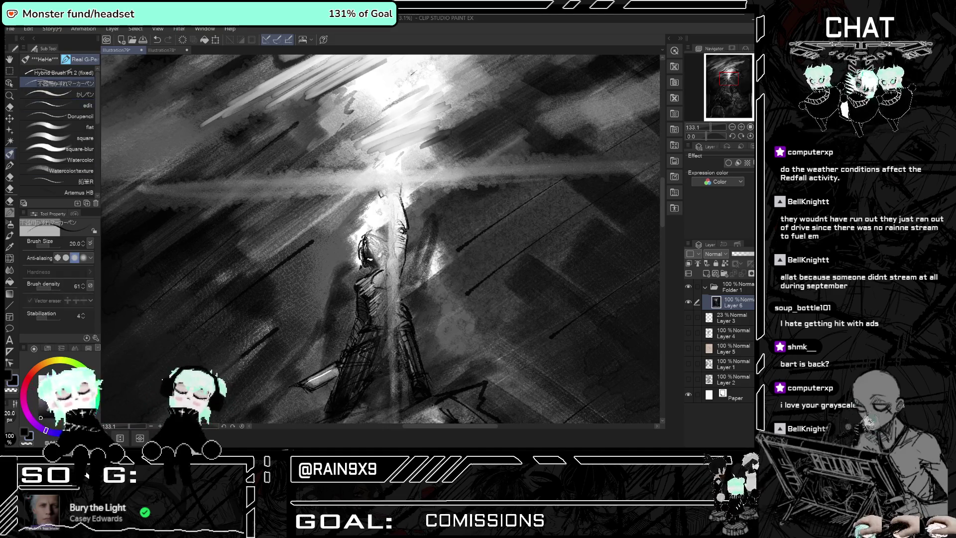
scroll(408, 205, up, 1)
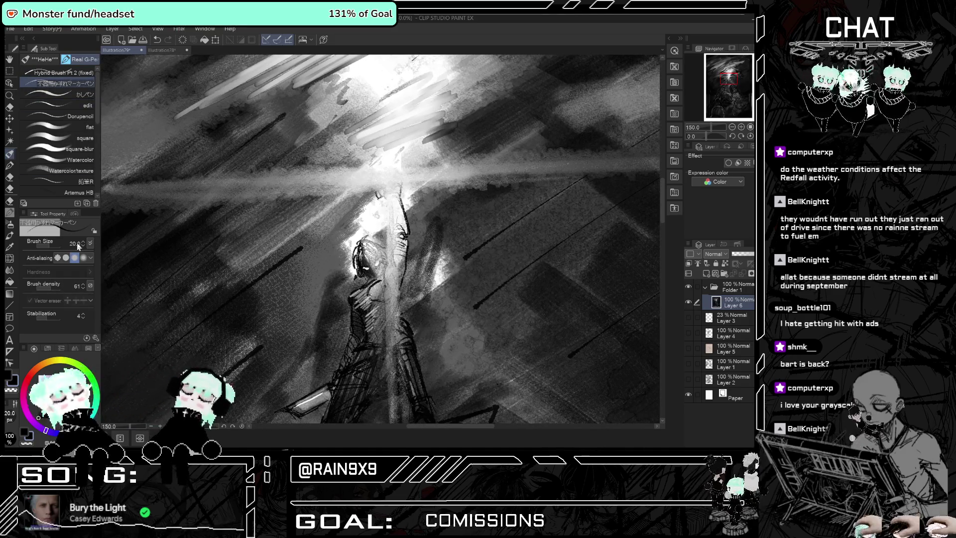
click(83, 245)
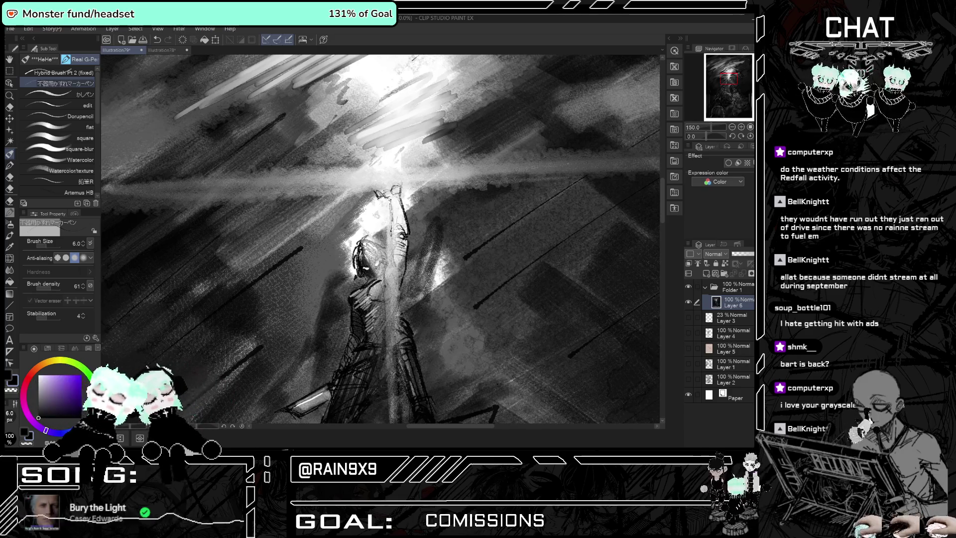
key(ctrl+z)
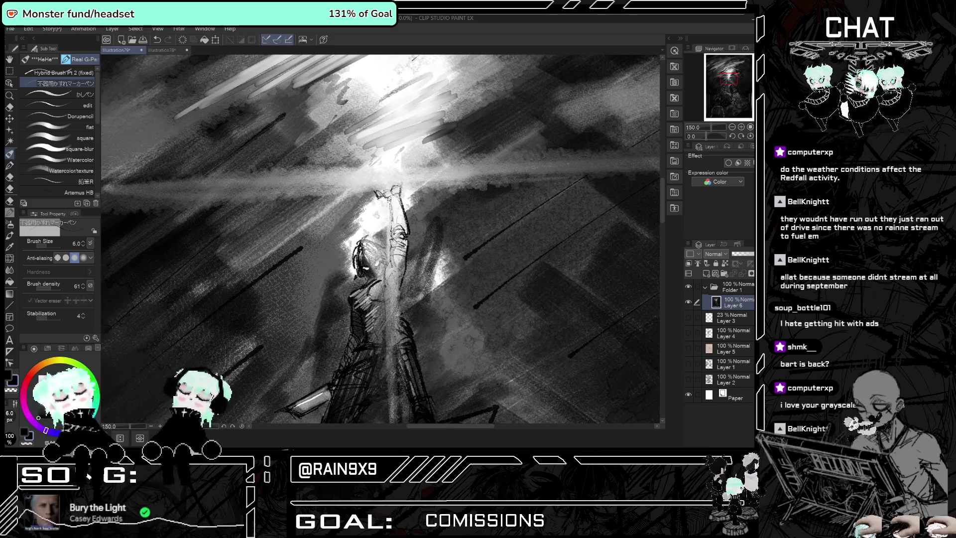
Paint a thin light streak extending the horizontal beam further to the right.
scroll(446, 239, down, 2)
scroll(446, 238, down, 2)
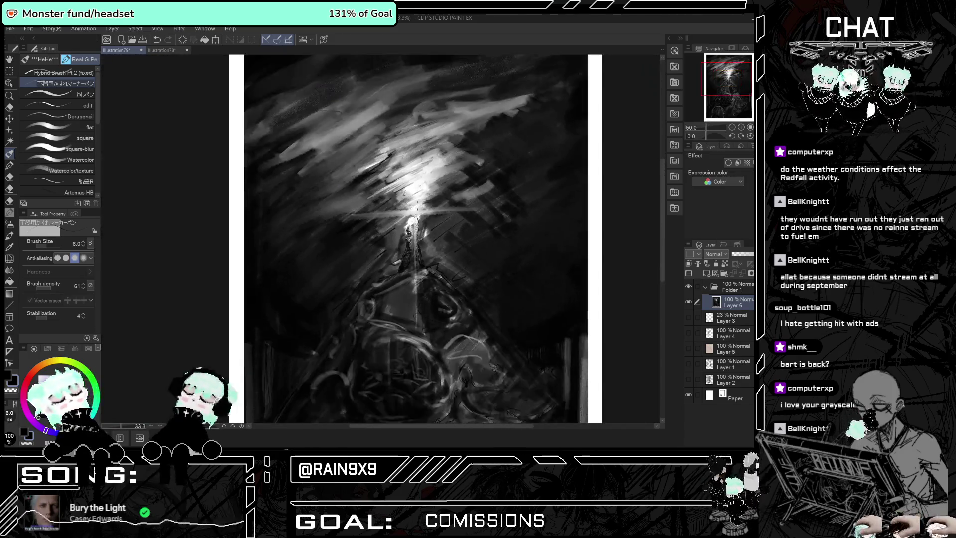
scroll(446, 238, down, 1)
scroll(446, 239, down, 1)
scroll(447, 239, up, 2)
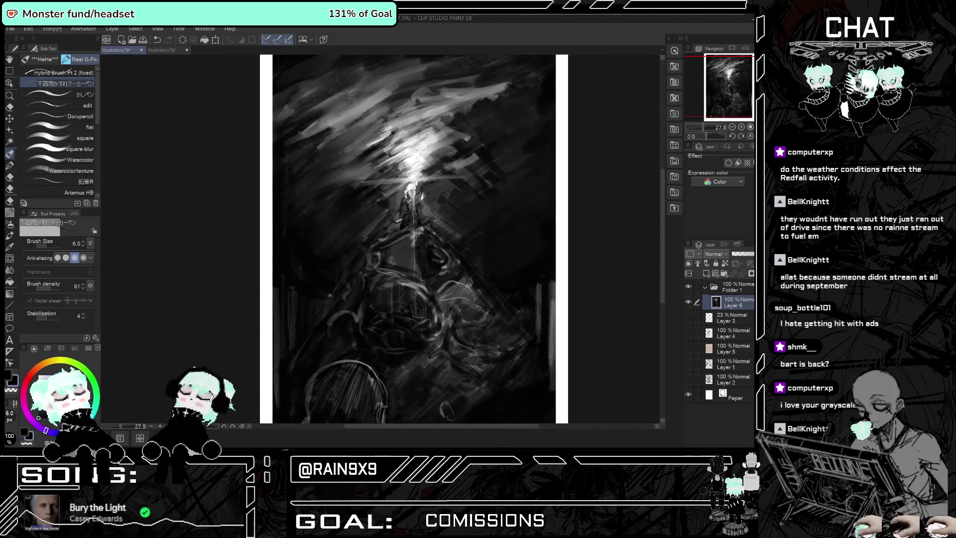
scroll(448, 209, up, 1)
scroll(451, 184, up, 1)
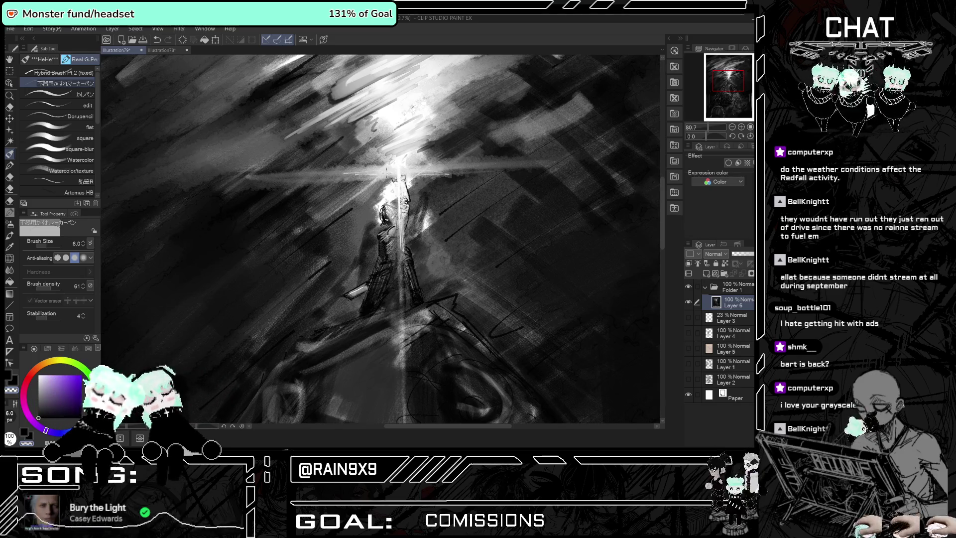
drag(397, 172, 473, 168)
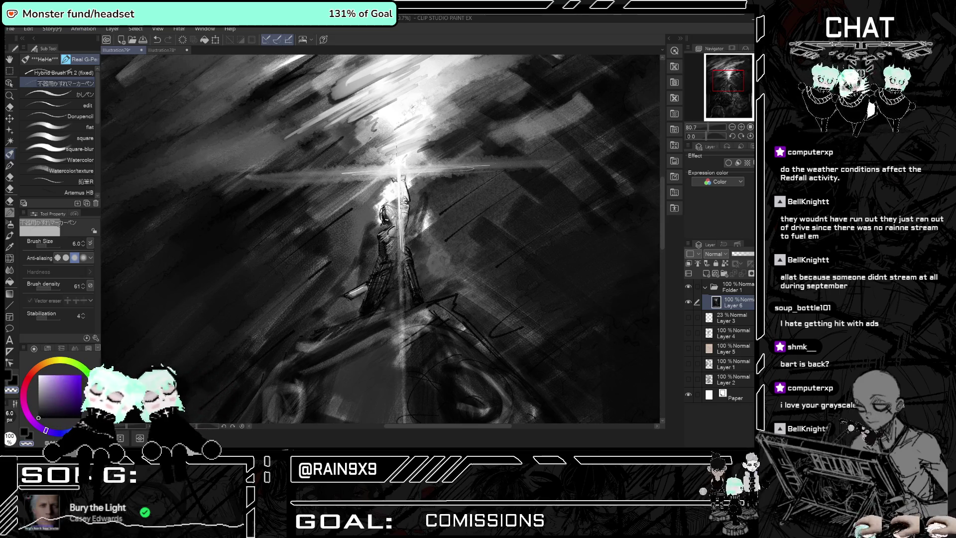
scroll(267, 148, down, 5)
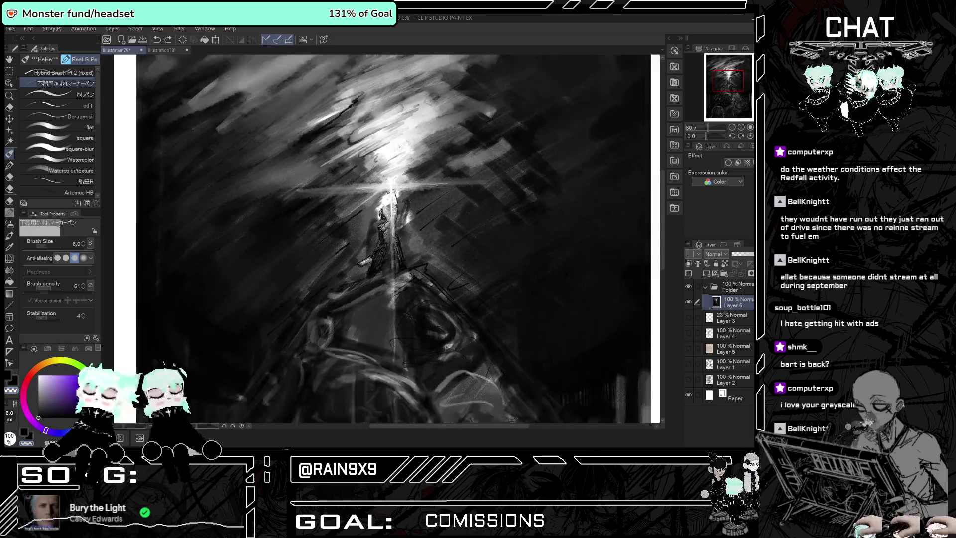
scroll(429, 230, up, 1)
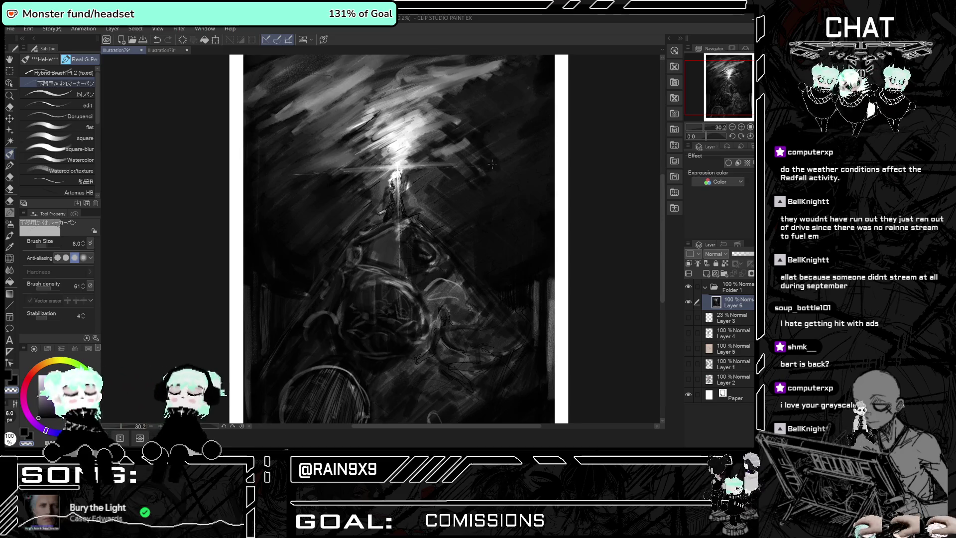
scroll(501, 161, down, 1)
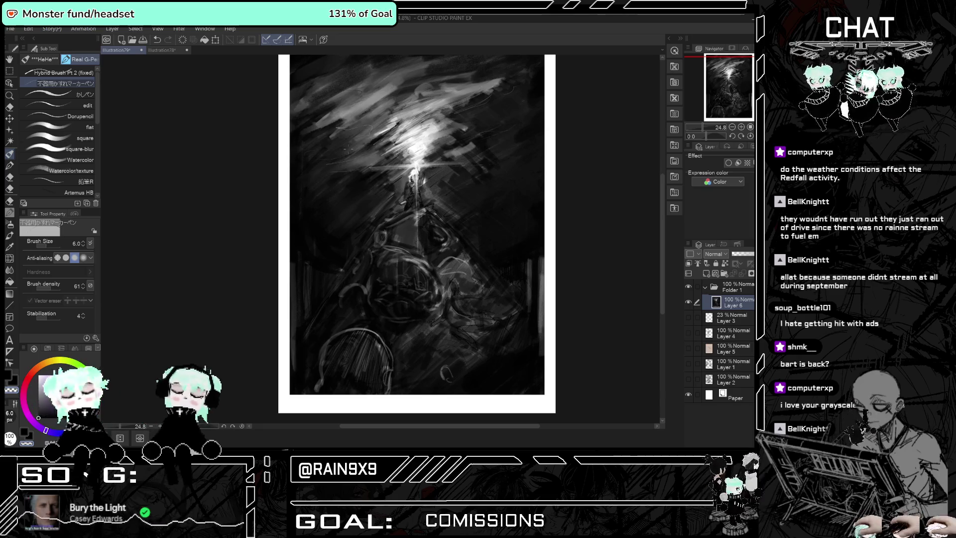
Zoom into the creature and undo the last stroke.
scroll(347, 148, down, 1)
scroll(374, 235, down, 1)
scroll(374, 236, up, 2)
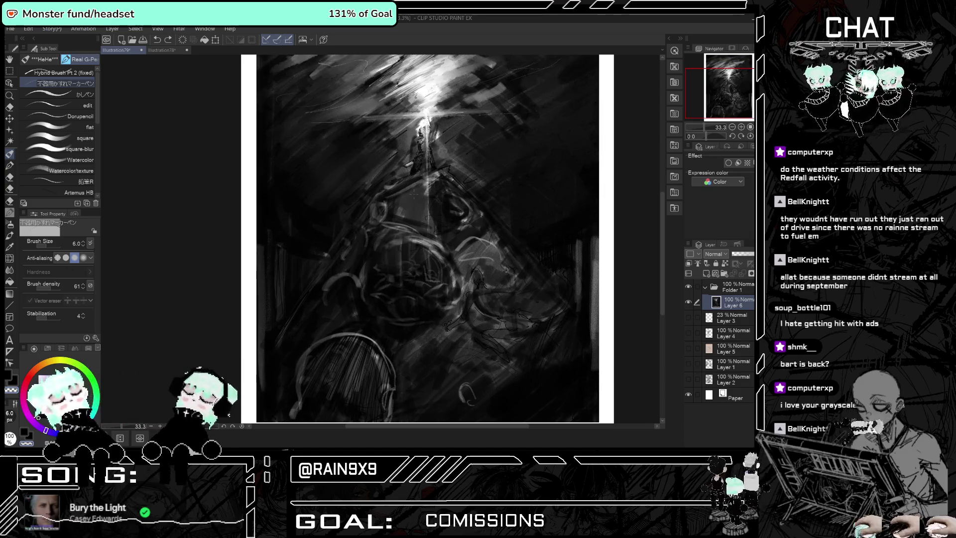
scroll(417, 187, up, 1)
scroll(399, 194, up, 1)
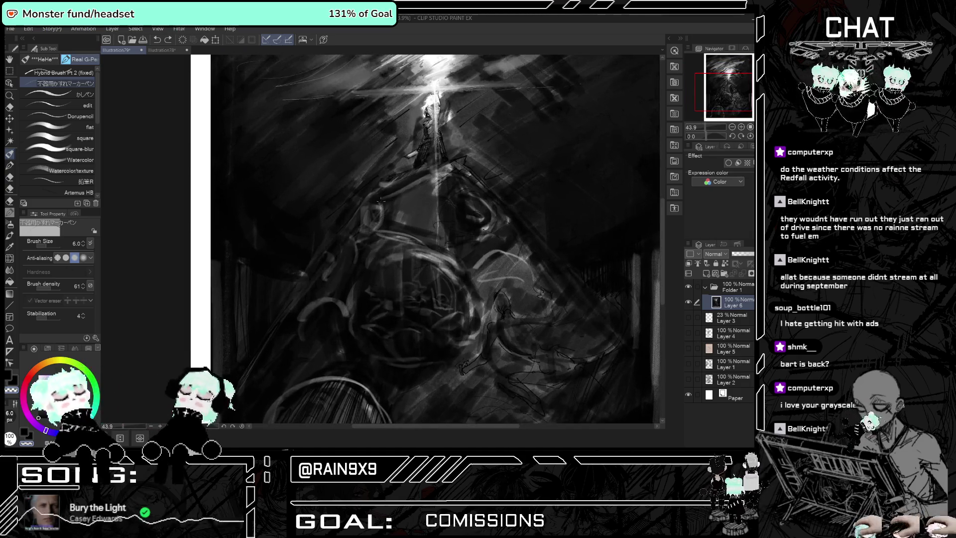
key(ctrl+z)
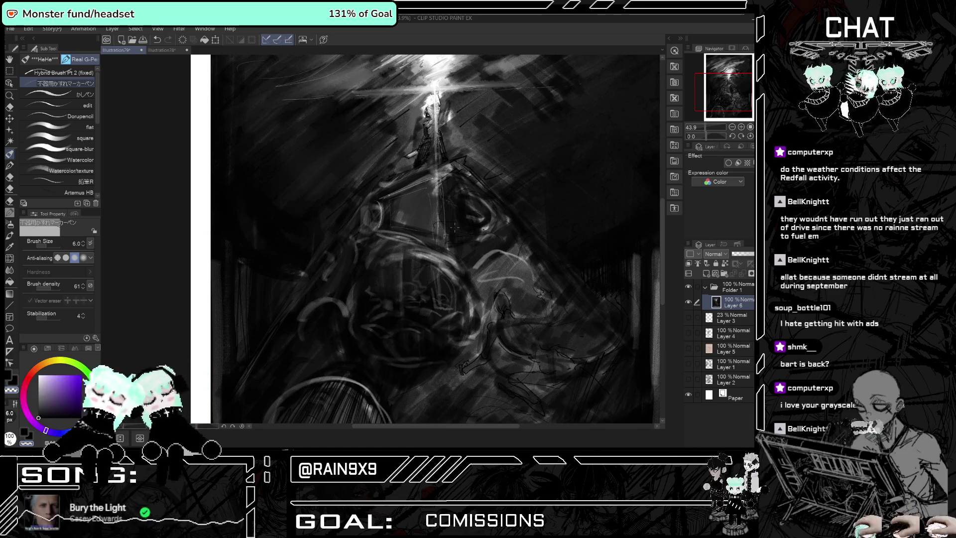
Brush a curve beside the right eye socket, undo the left-socket stroke, and refit the page.
drag(460, 192, 450, 232)
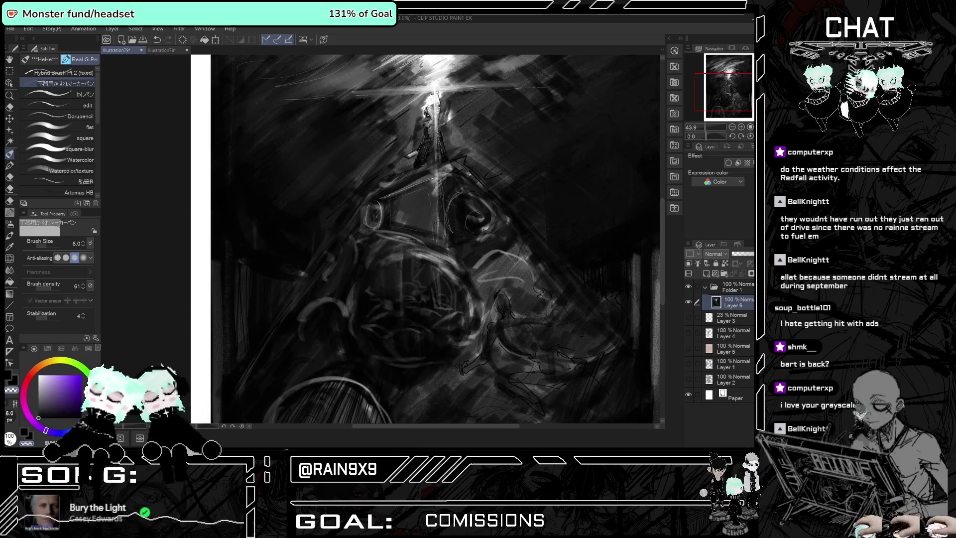
drag(373, 204, 371, 223)
key(ctrl+z)
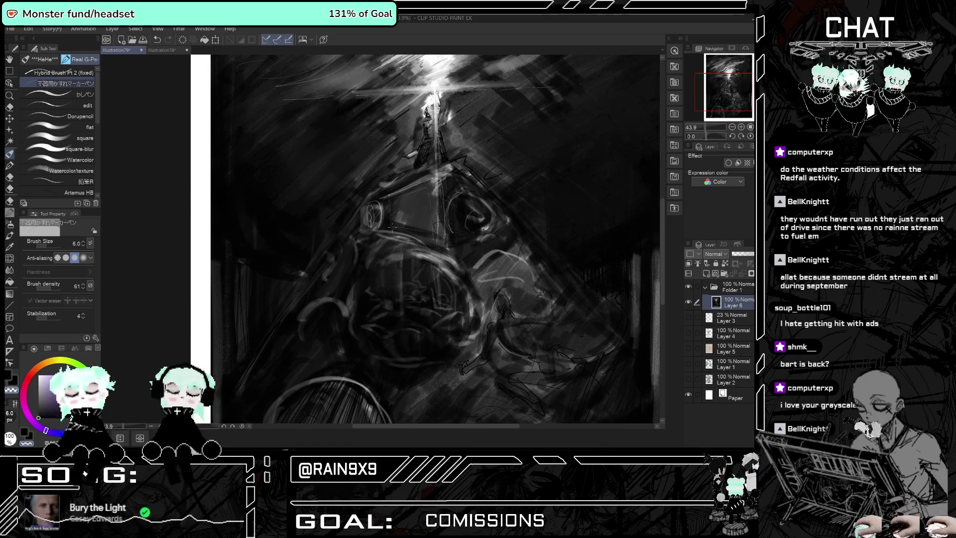
key(ctrl+0)
key(ctrl+plus)
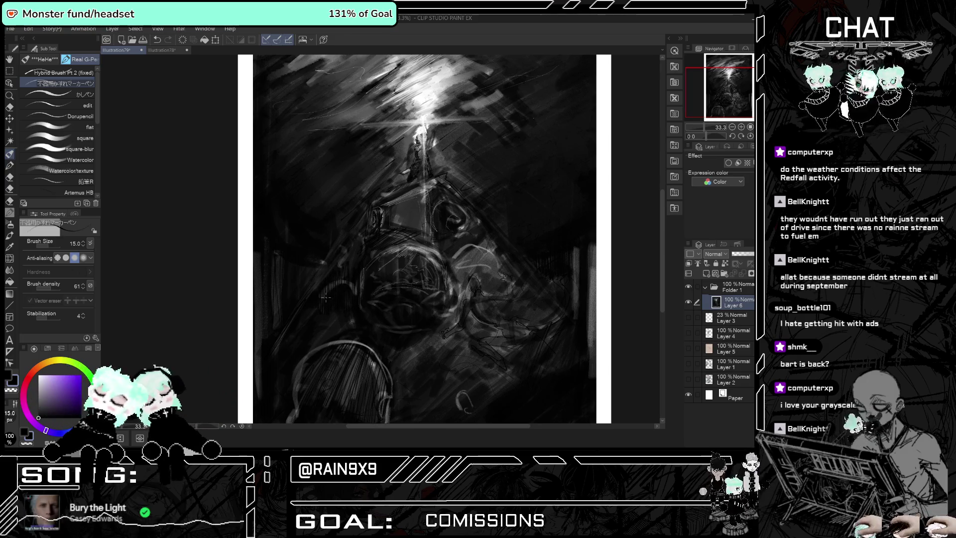
Undo a stray mark, restore the last brush mark, and paint dark hatching on the creature's body.
scroll(325, 297, down, 3)
scroll(373, 279, up, 3)
scroll(423, 259, down, 1)
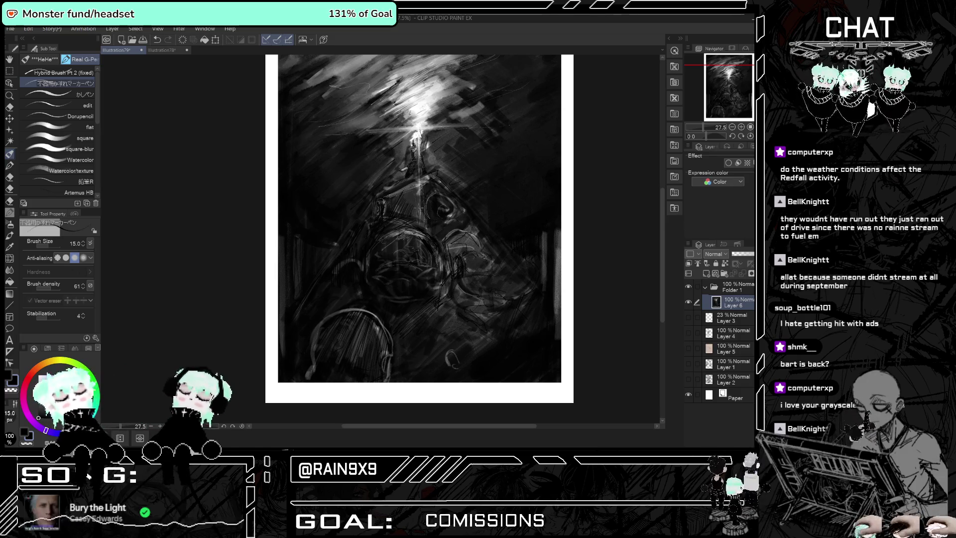
key(ctrl+z)
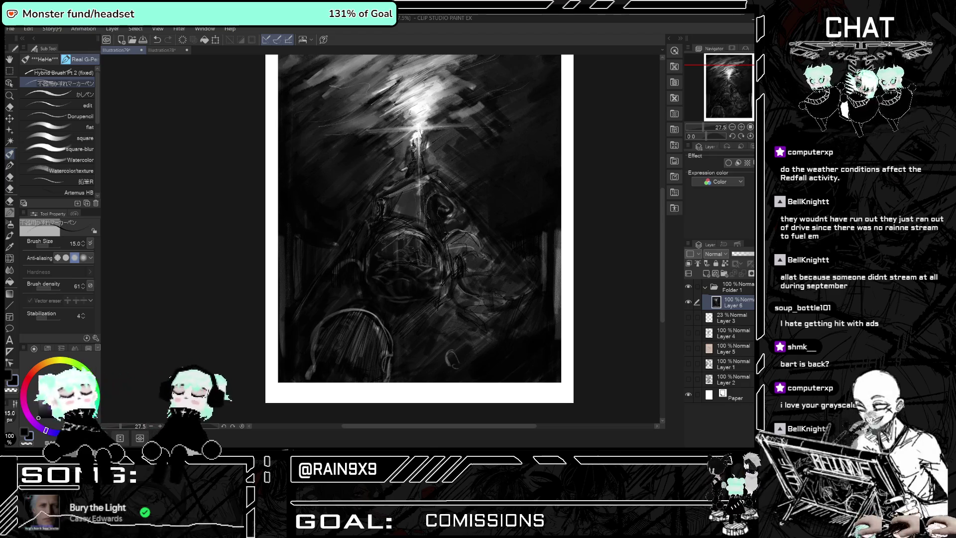
key(ctrl+z)
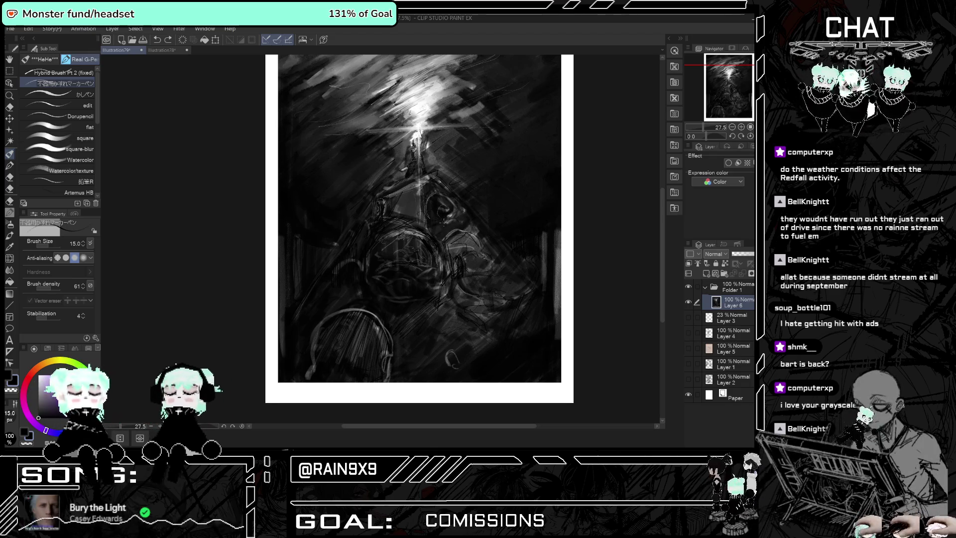
key(ctrl+y)
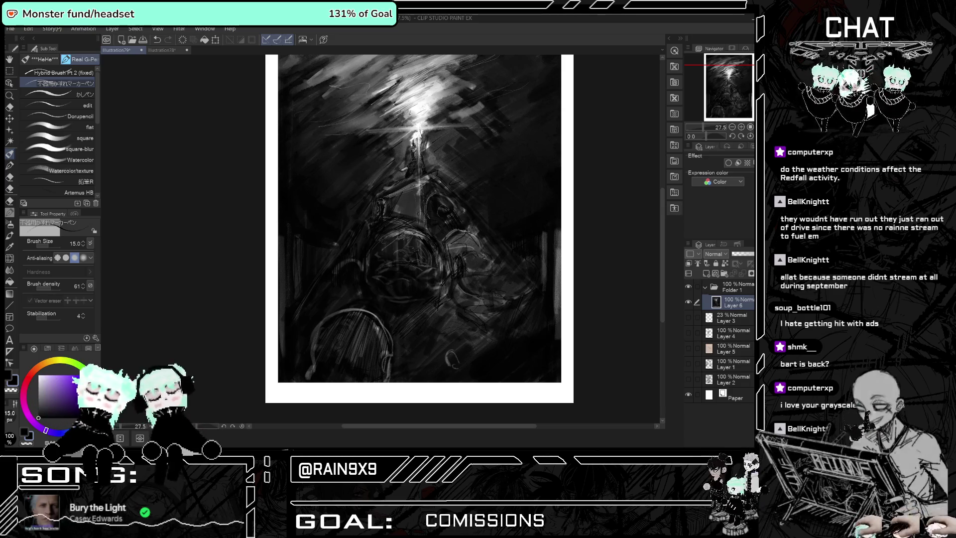
drag(472, 227, 483, 244)
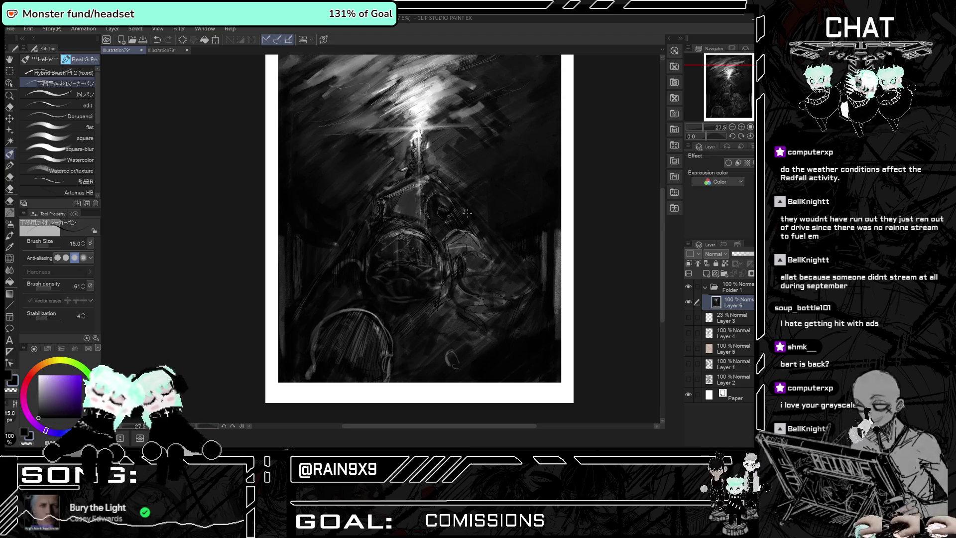
mouse_move(447, 279)
mouse_down()
mouse_move(441, 307)
mouse_move(443, 292)
mouse_up()
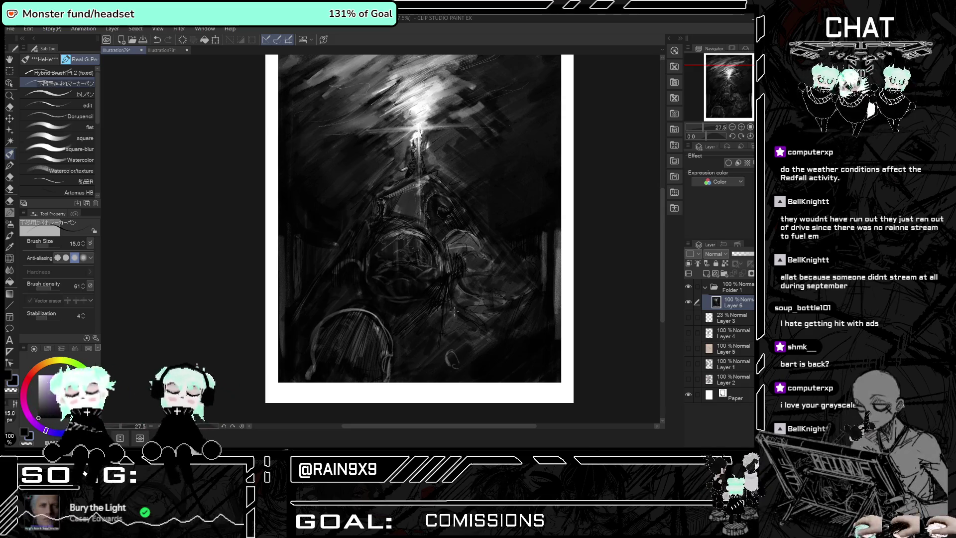
scroll(496, 349, up, 1)
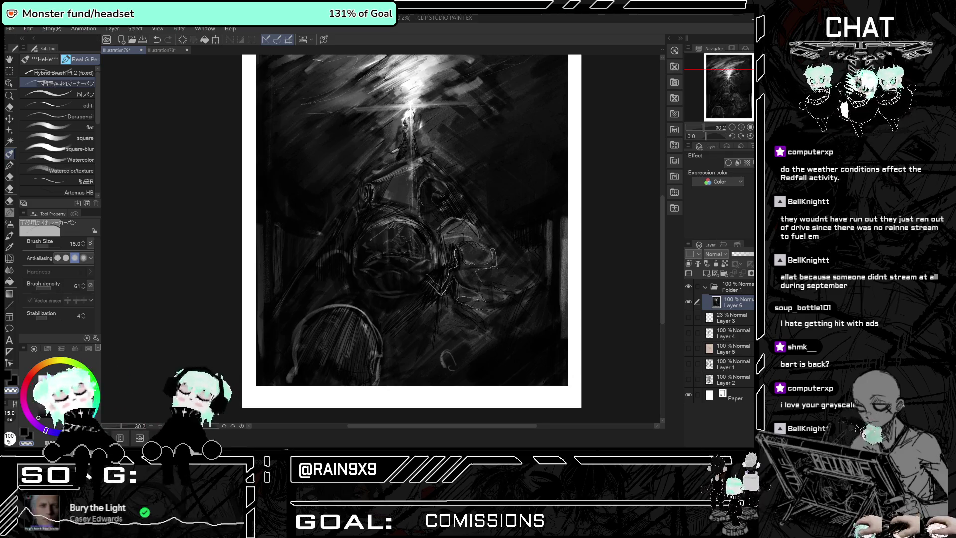
Undo the upper-left hatching and add a light stroke on the creature's right side.
key(ctrl+z)
key(ctrl+z)
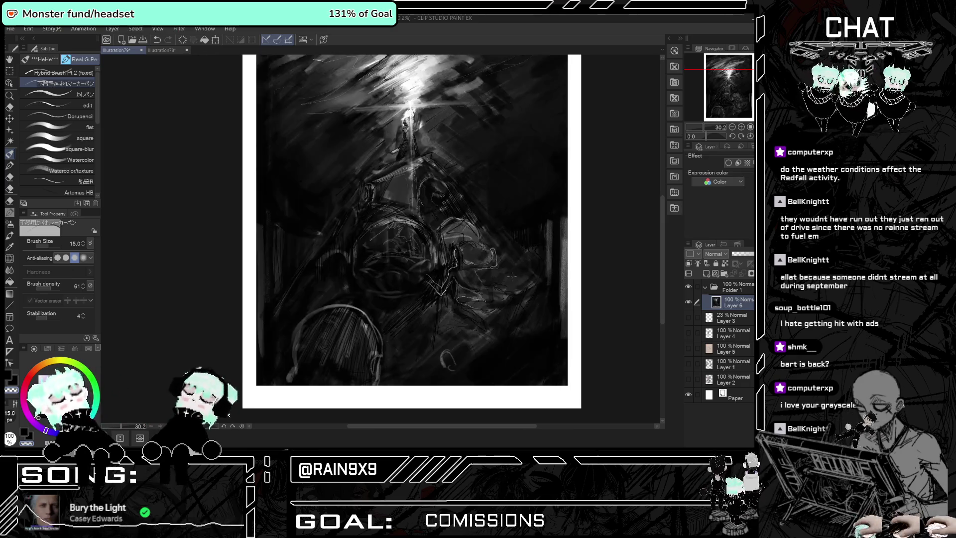
scroll(503, 312, down, 1)
scroll(381, 230, up, 2)
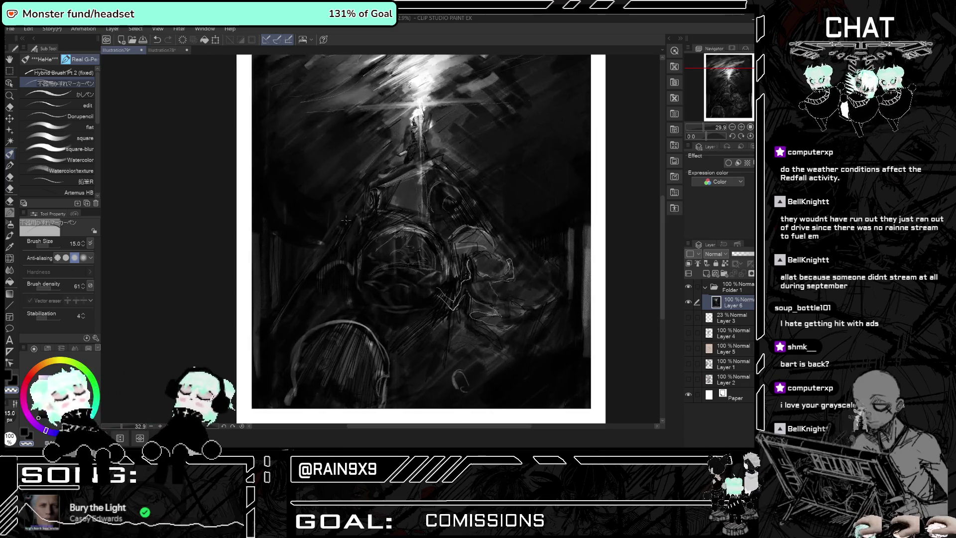
scroll(380, 230, up, 1)
scroll(381, 231, up, 1)
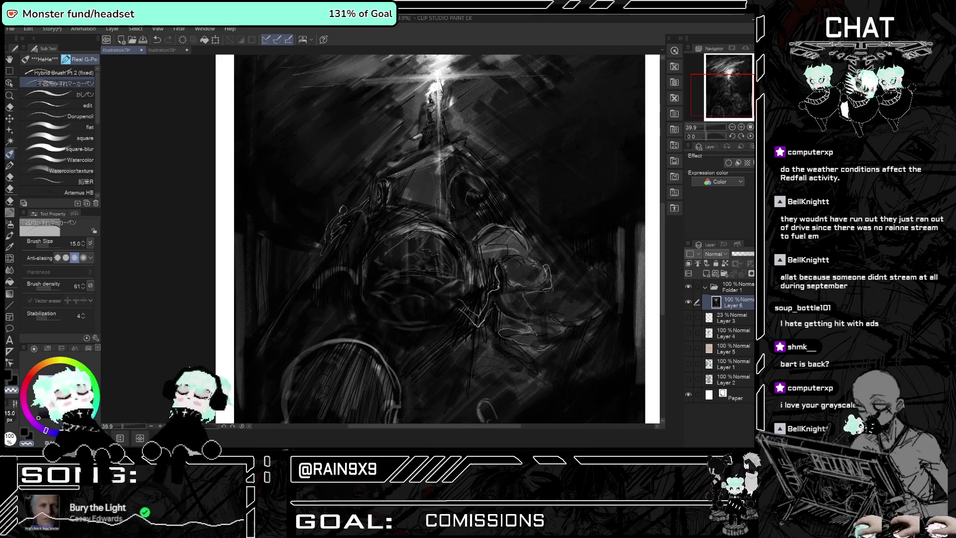
drag(326, 235, 303, 286)
key(ctrl+minus)
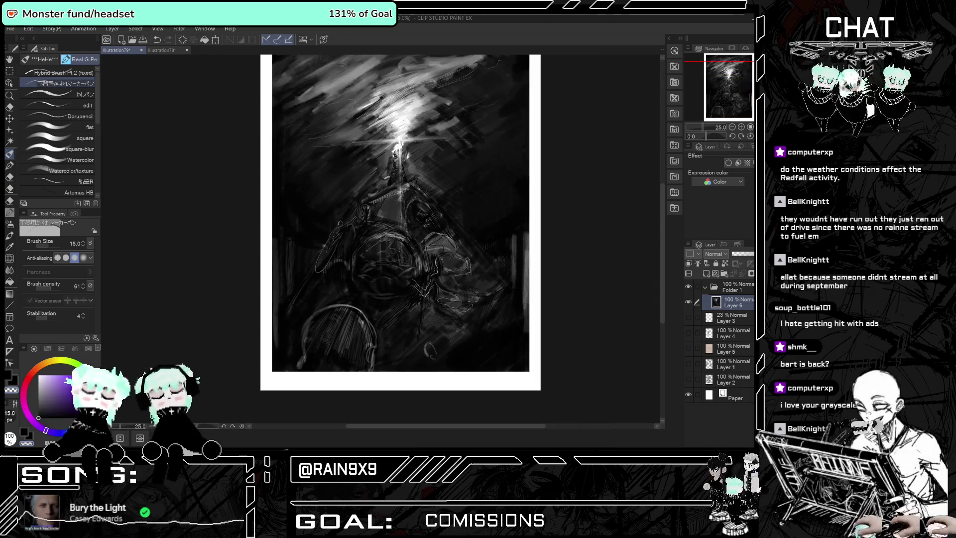
Draw a faint loop on the creature's right, brighten the helmet arc's left edge, and add faint bottom strokes.
drag(479, 297, 487, 279)
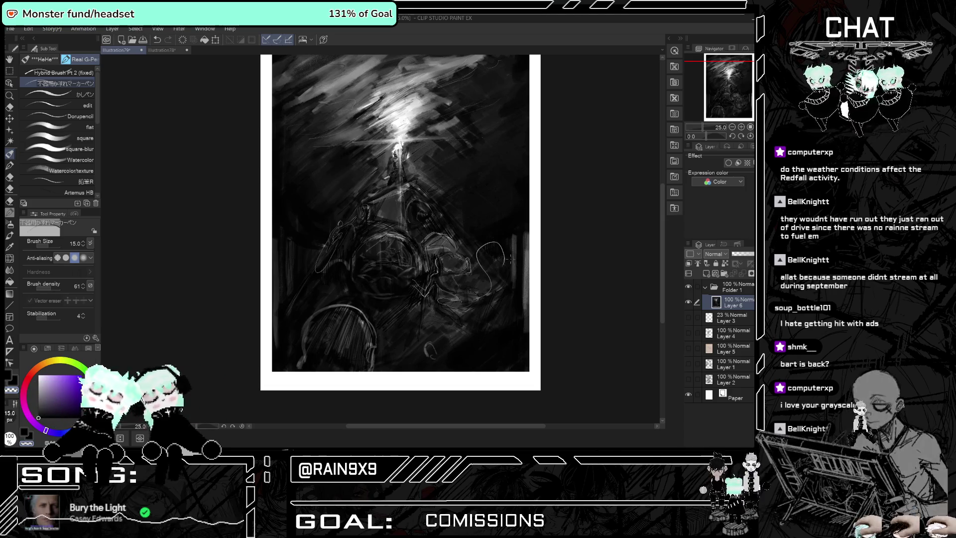
drag(329, 307, 302, 351)
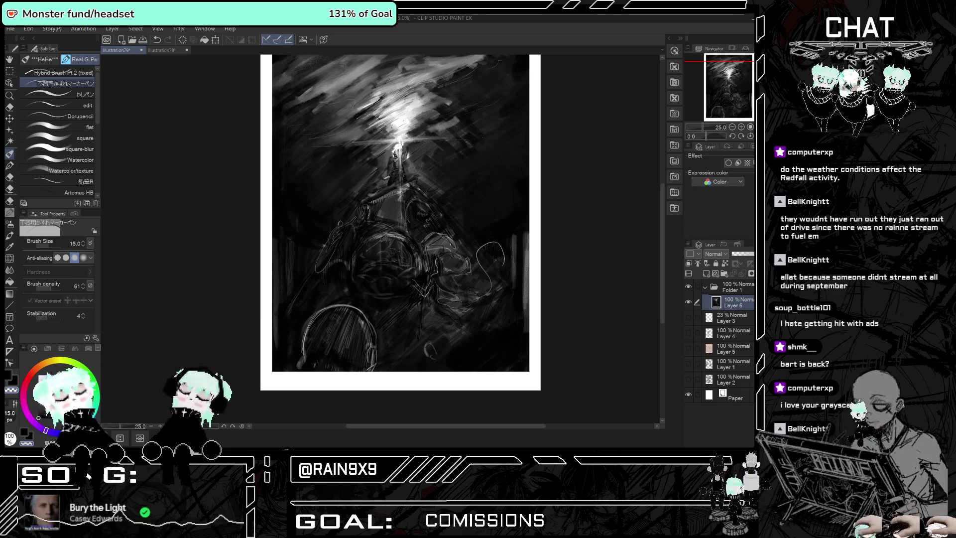
scroll(460, 226, up, 1)
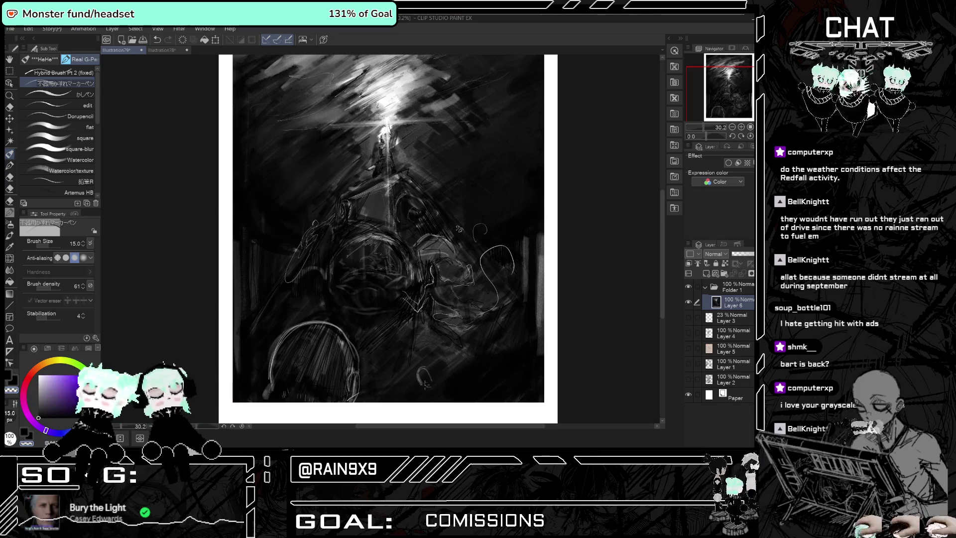
key(ctrl+z)
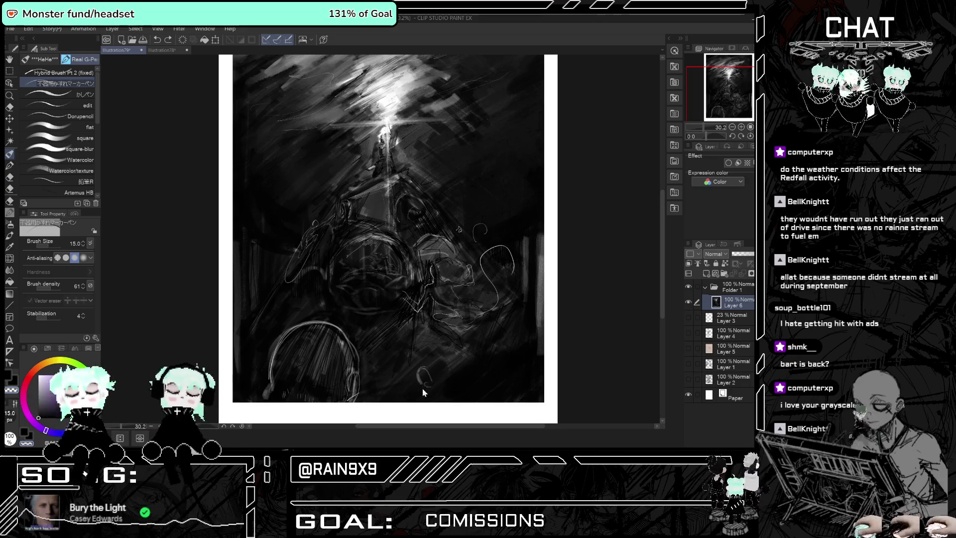
drag(422, 388, 440, 380)
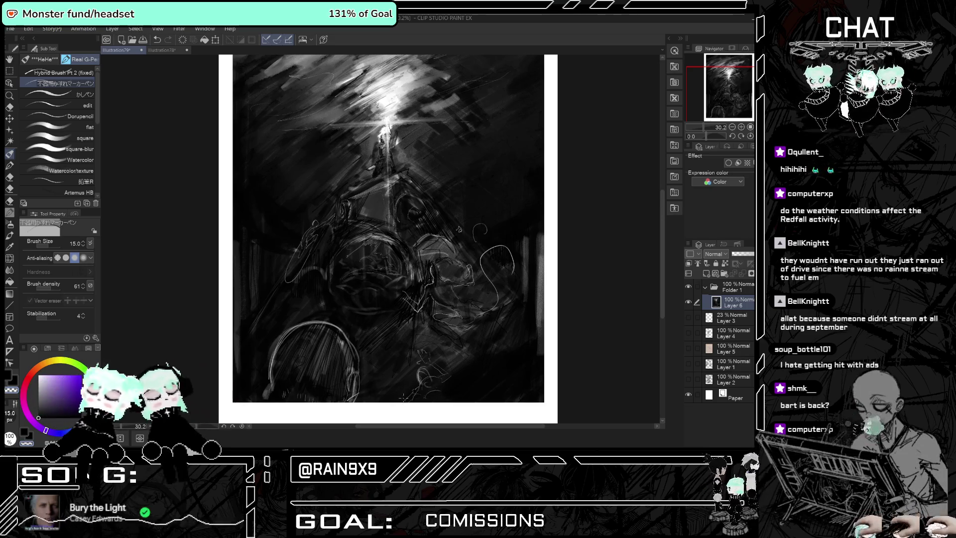
mouse_move(403, 397)
mouse_down()
mouse_move(394, 391)
mouse_move(459, 396)
mouse_up()
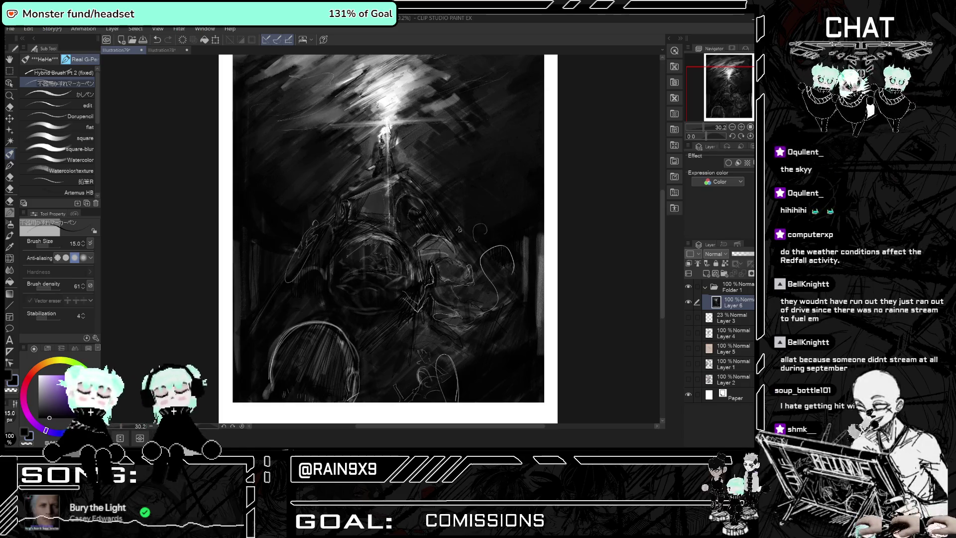
Lighten the bright sky around the light with a larger, lower-opacity Kneaded eraser.
scroll(389, 218, down, 3)
scroll(359, 120, up, 1)
scroll(359, 119, up, 1)
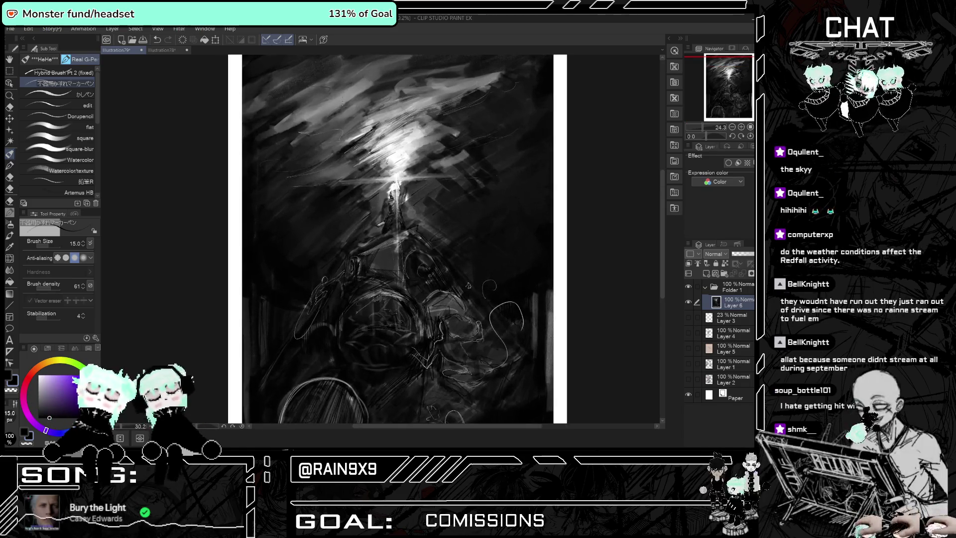
scroll(359, 119, up, 1)
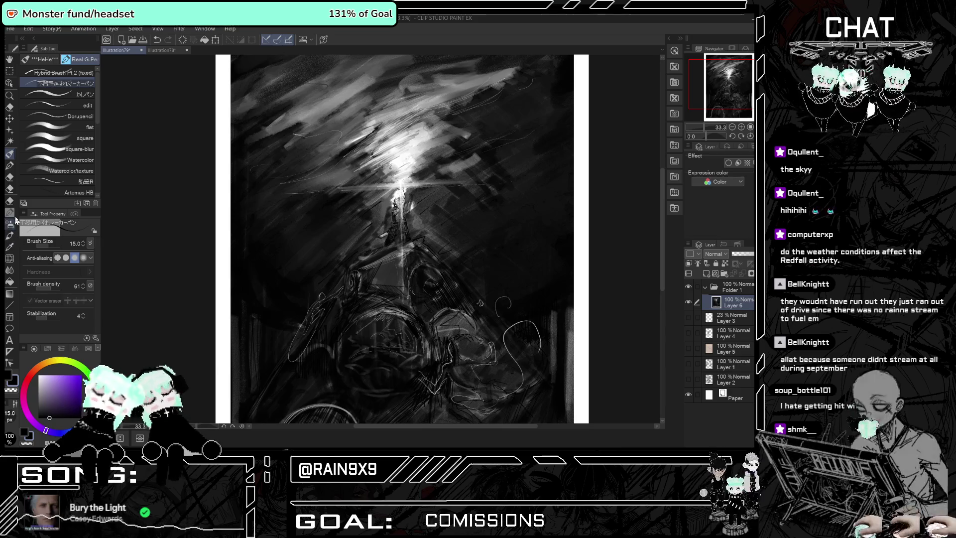
key(e)
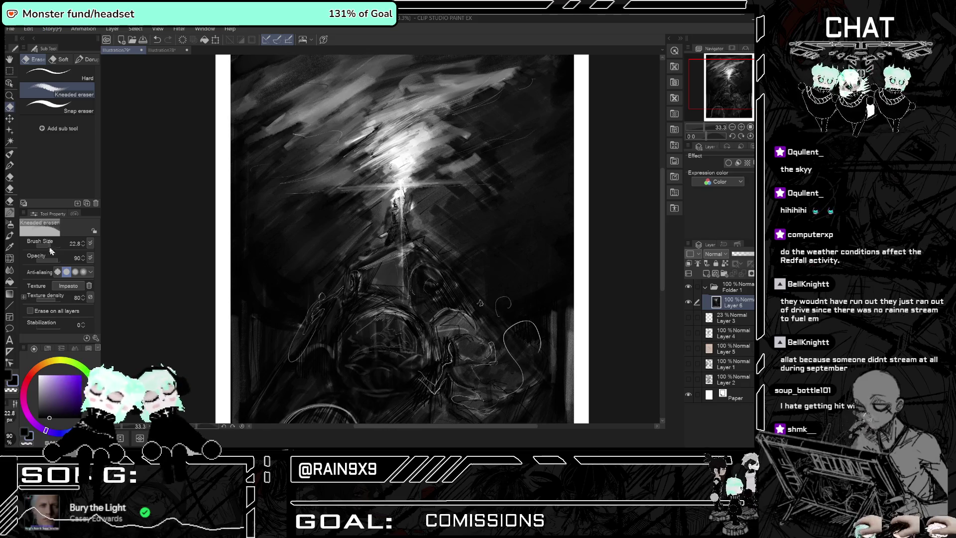
mouse_move(49, 246)
mouse_down()
mouse_move(49, 263)
mouse_move(53, 249)
mouse_up()
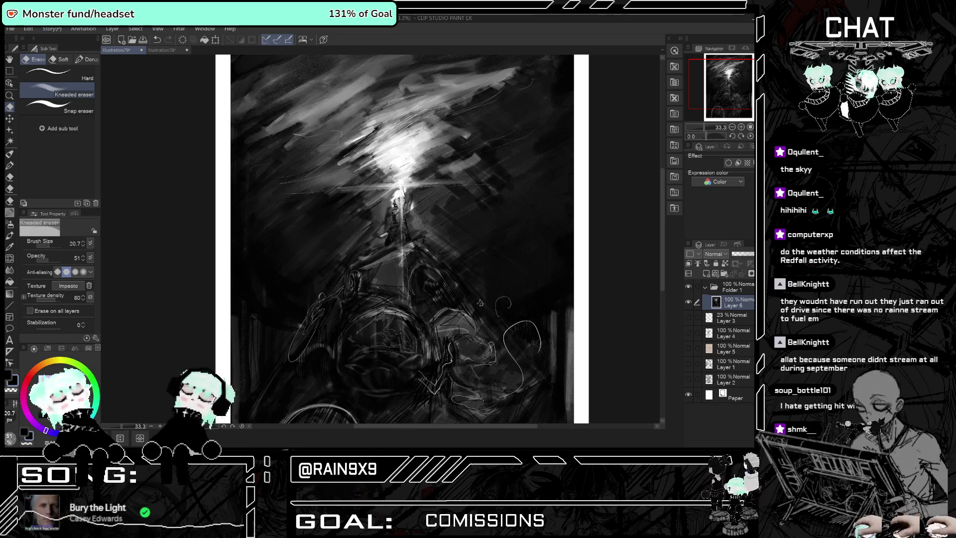
key(ctrl+z)
drag(363, 150, 408, 117)
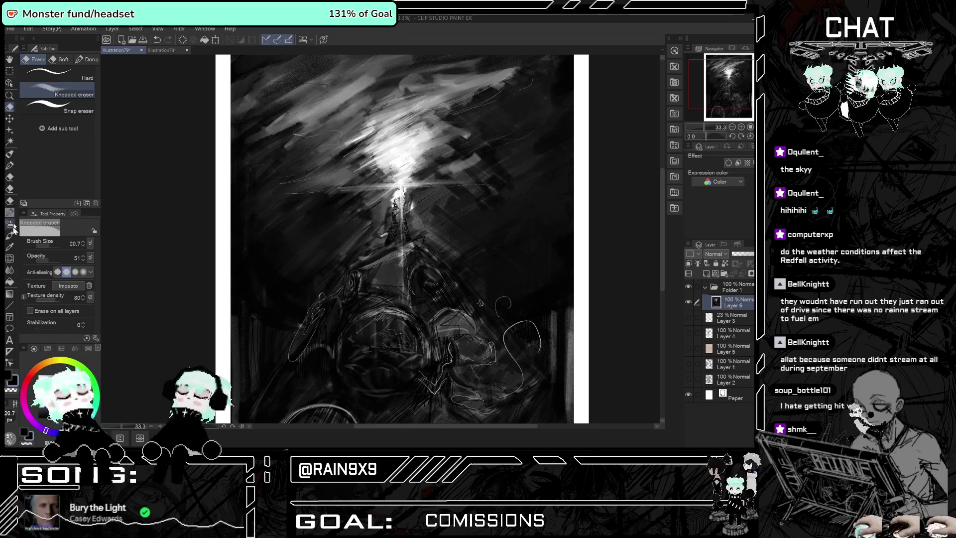
click(9, 153)
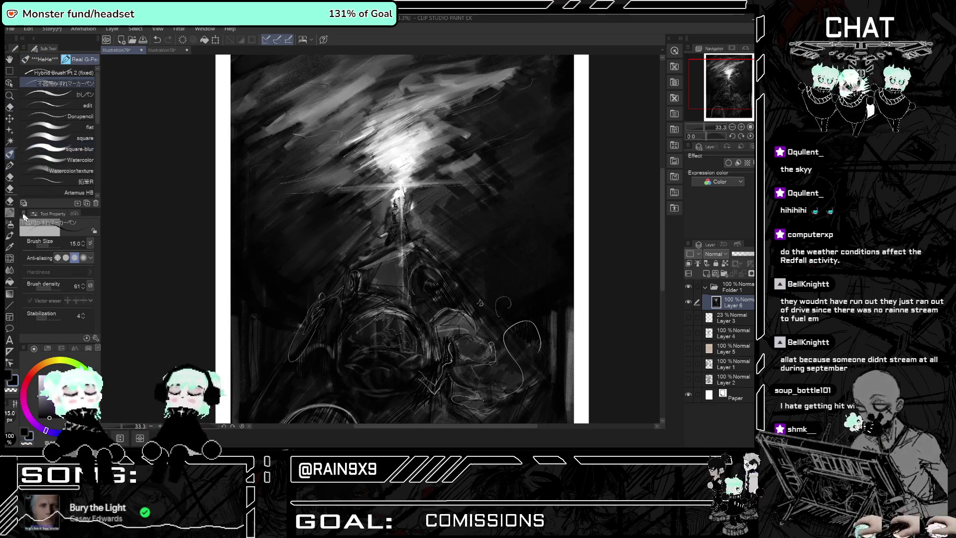
Switch to the pencil and try dark strokes around the bright sky, undoing them.
click(11, 202)
click(10, 212)
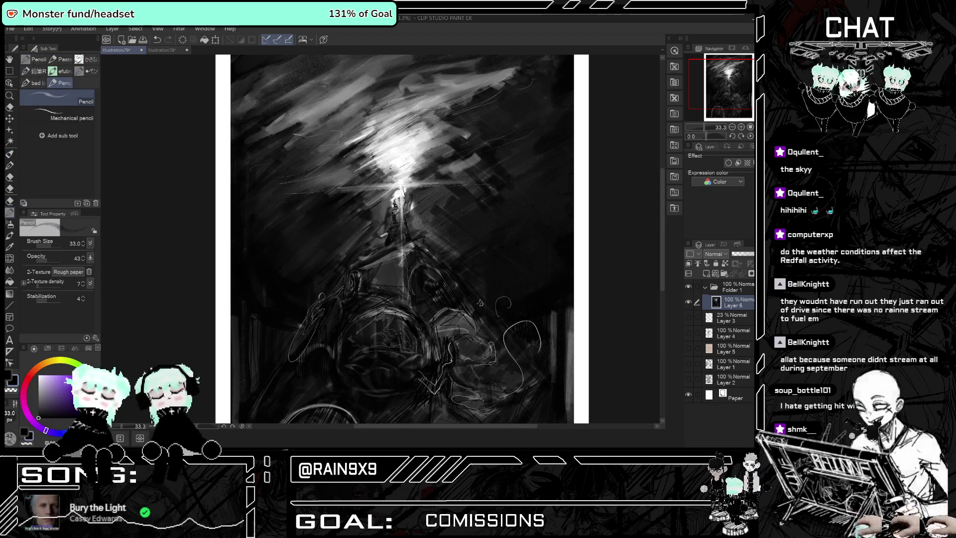
drag(346, 145, 403, 109)
drag(371, 142, 411, 112)
key(ctrl+z)
key(ctrl+z)
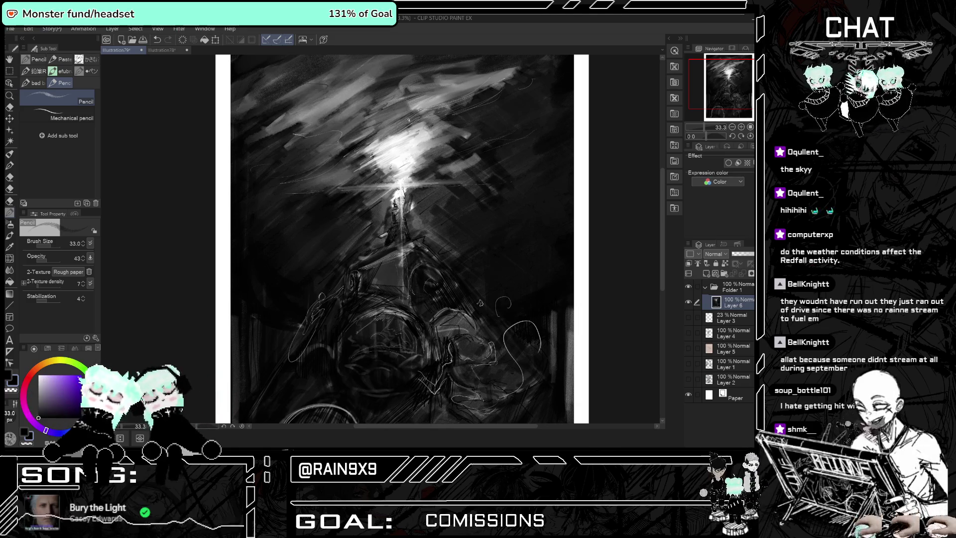
key(ctrl+z)
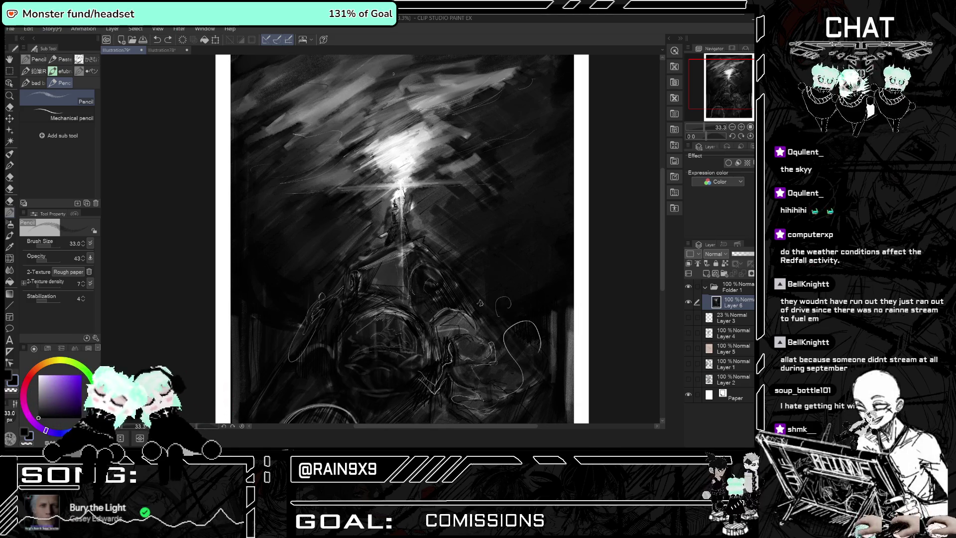
Darken the upper sky toward the left with pencil strokes and save the painting.
scroll(394, 74, down, 2)
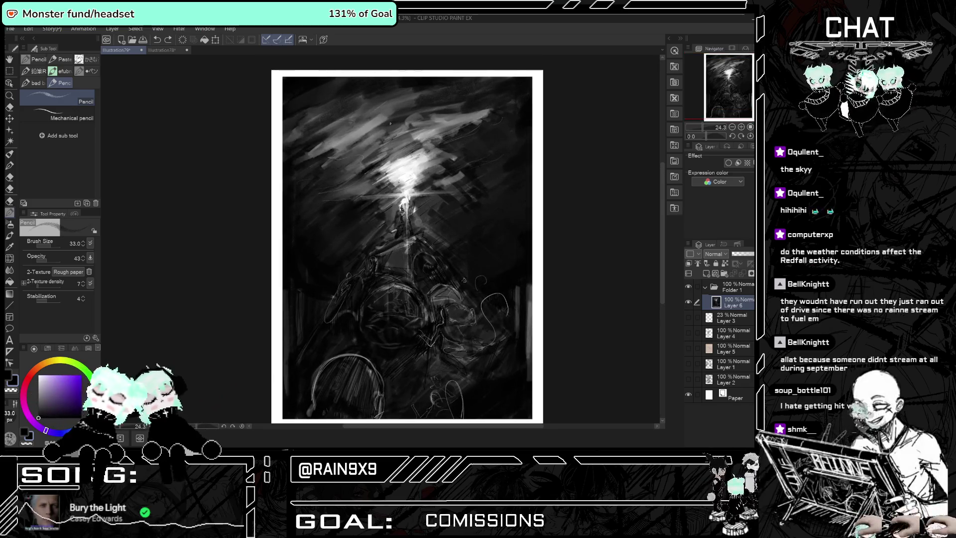
drag(343, 139, 400, 100)
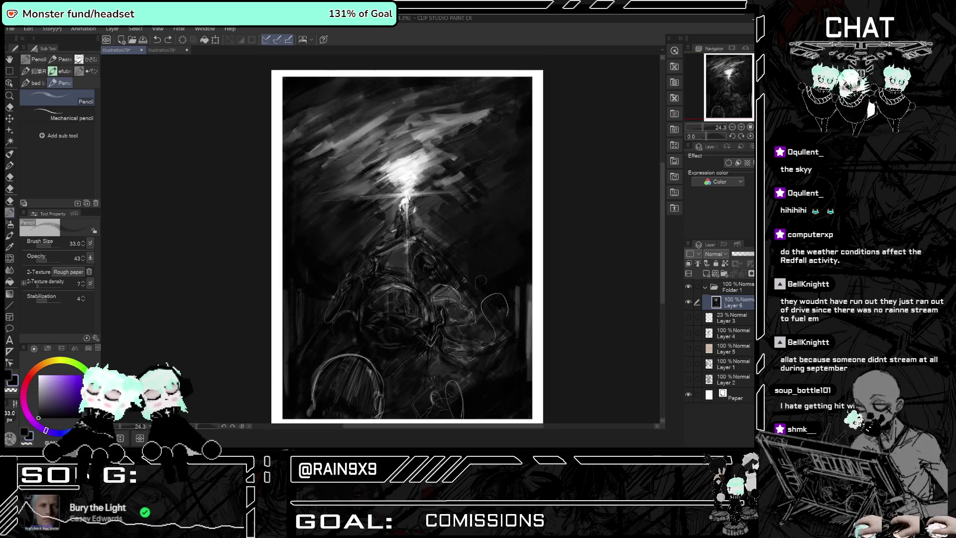
drag(351, 117, 361, 81)
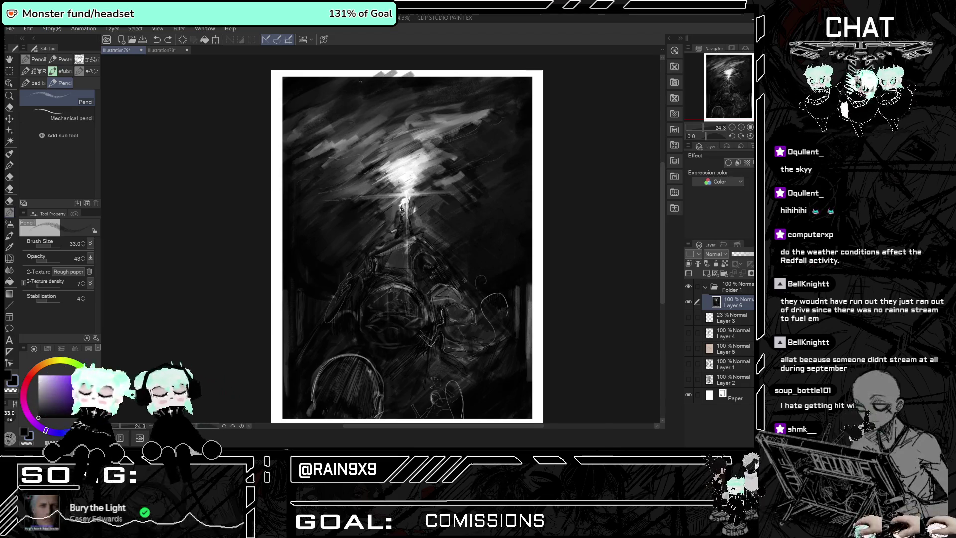
key(ctrl+z)
key(ctrl+z)
mouse_move(409, 102)
mouse_down()
mouse_move(333, 101)
mouse_move(293, 120)
mouse_up()
key(ctrl+s)
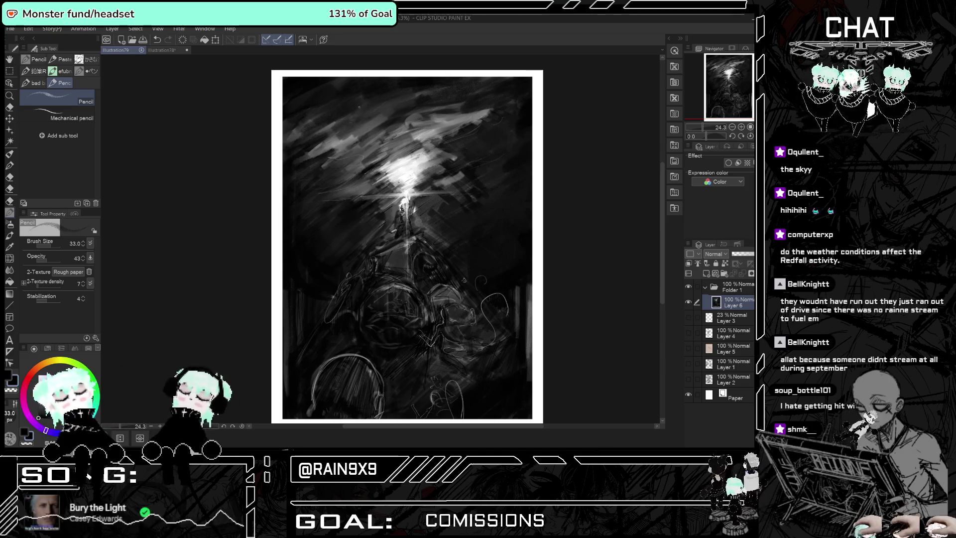
Darken the upper-right, middle and left sky, then switch to the Hybrid Brush Pt 2 (fixed) marker.
drag(414, 103, 468, 118)
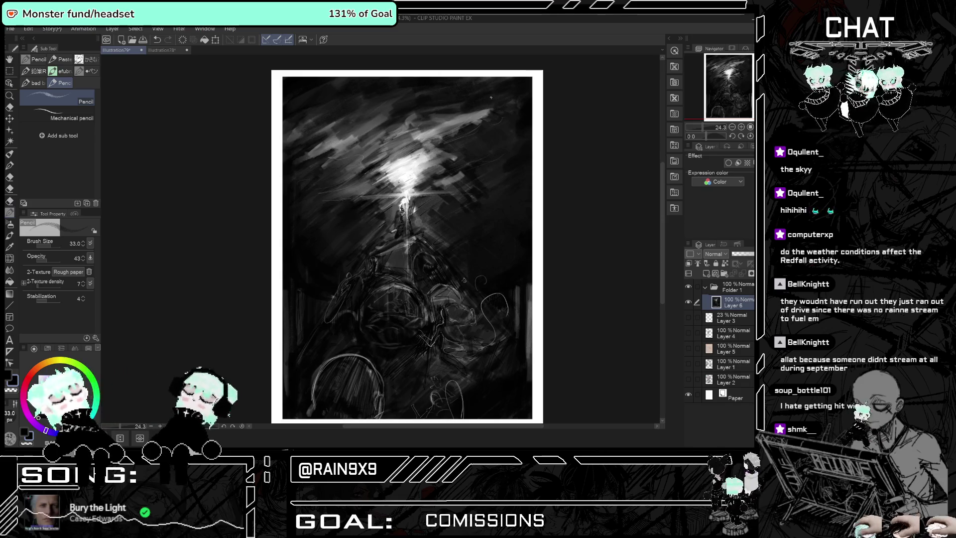
drag(392, 110, 368, 149)
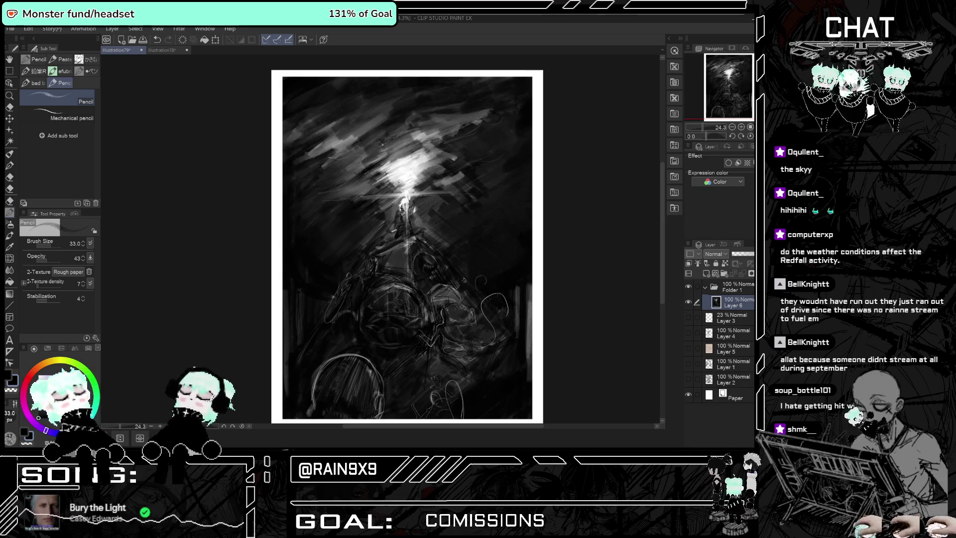
drag(338, 120, 305, 142)
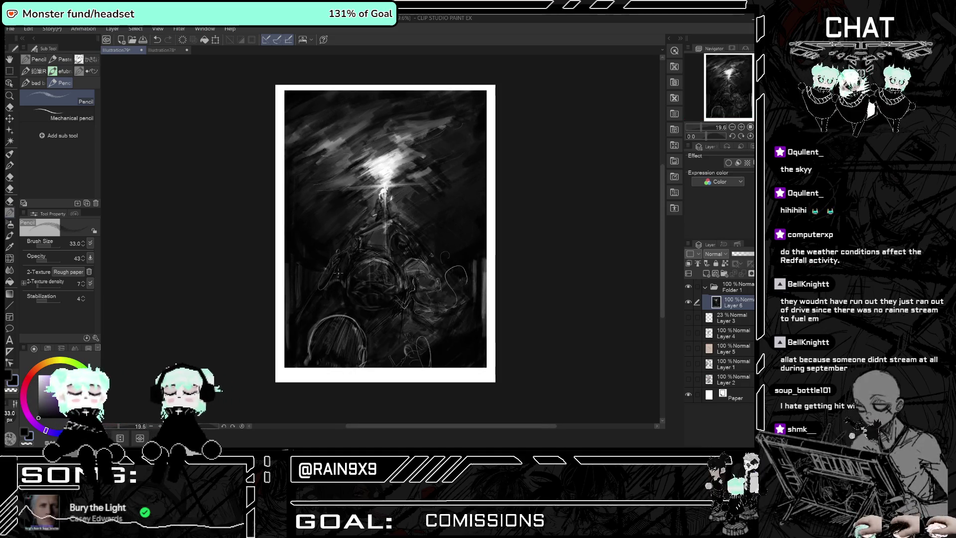
scroll(393, 312, up, 1)
scroll(392, 310, up, 1)
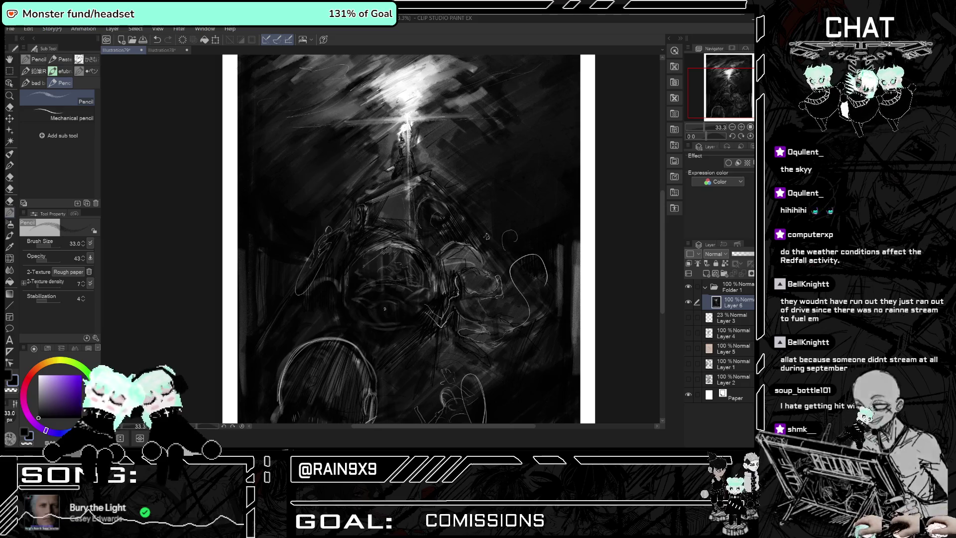
key(b)
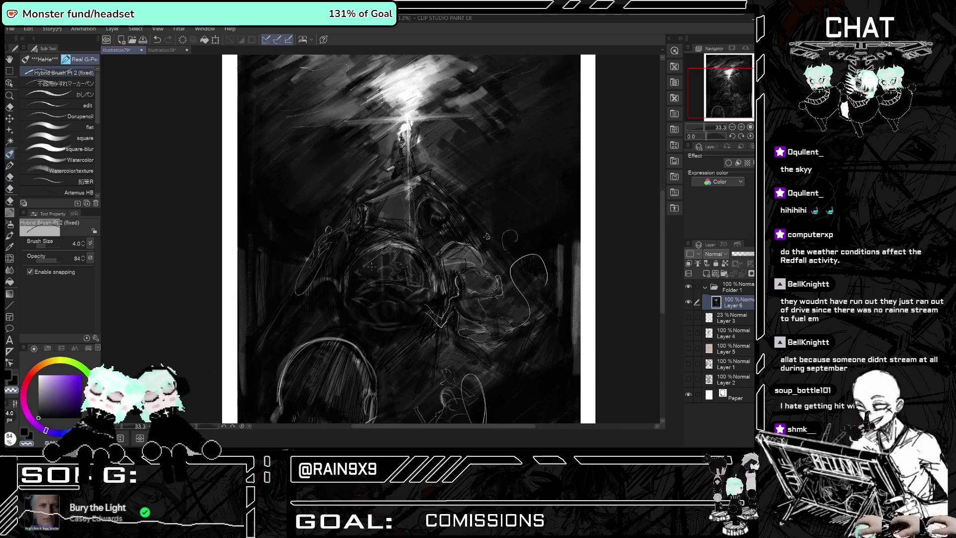
Set the brush size to 1.0 and paint a faint thin light line across the creature's middle.
scroll(343, 279, up, 1)
scroll(344, 279, up, 1)
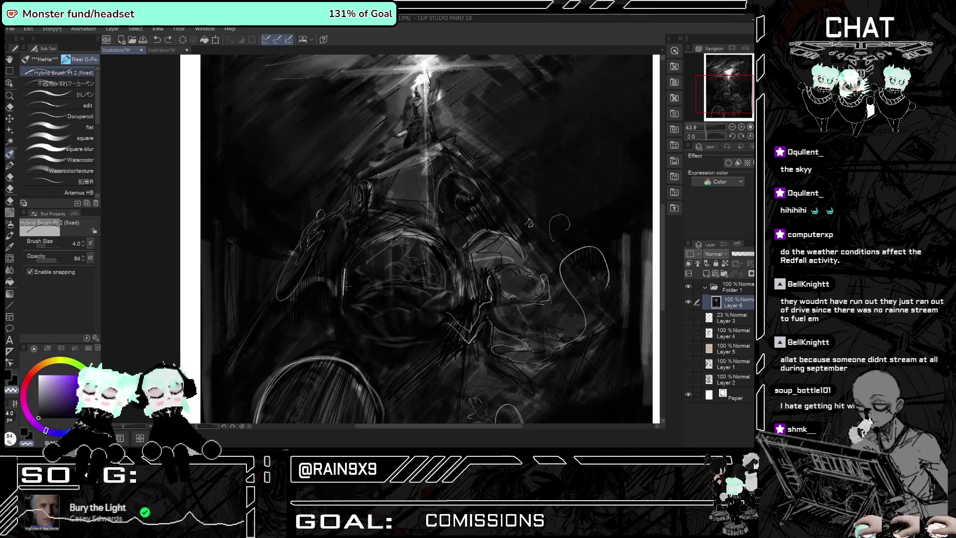
drag(83, 244, 53, 273)
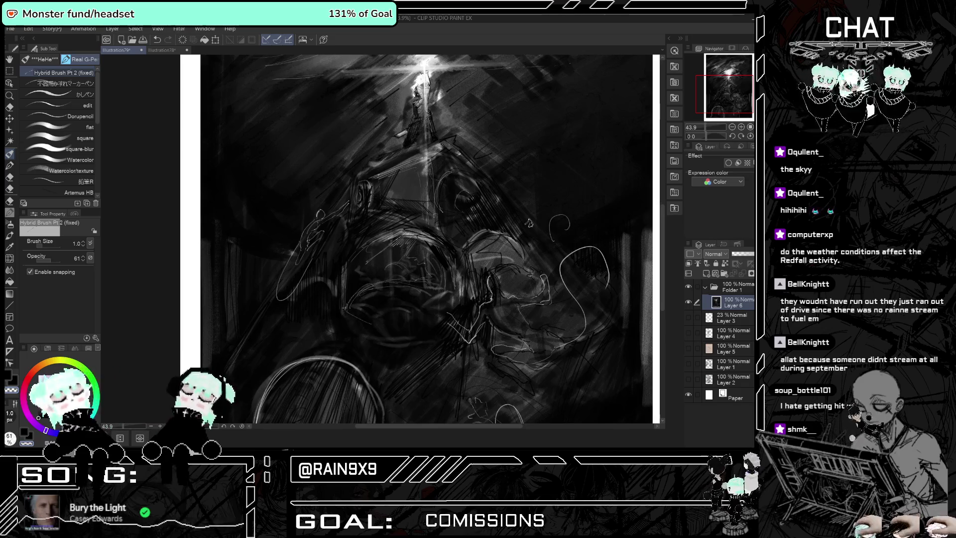
drag(367, 321, 412, 315)
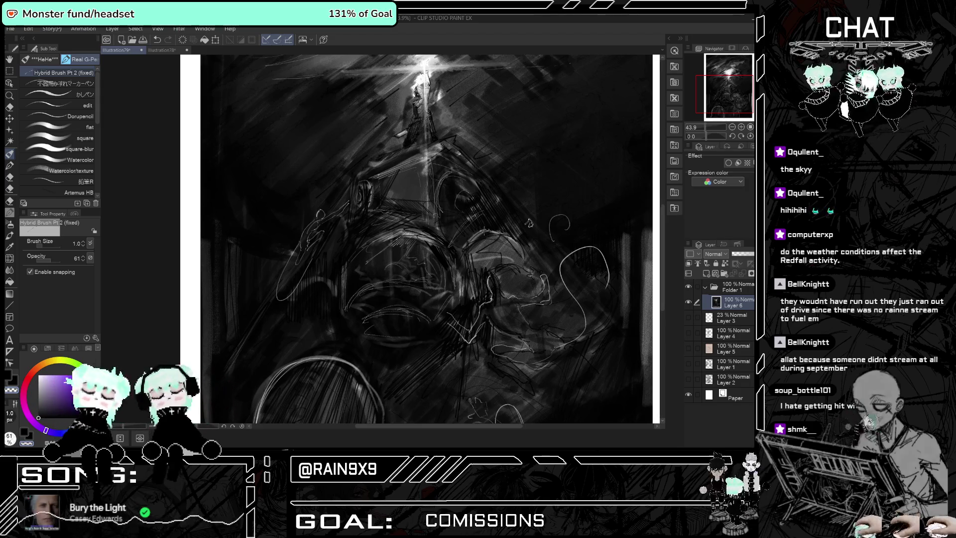
Zoom out and select the Thick paint Gouache brush.
scroll(435, 254, down, 3)
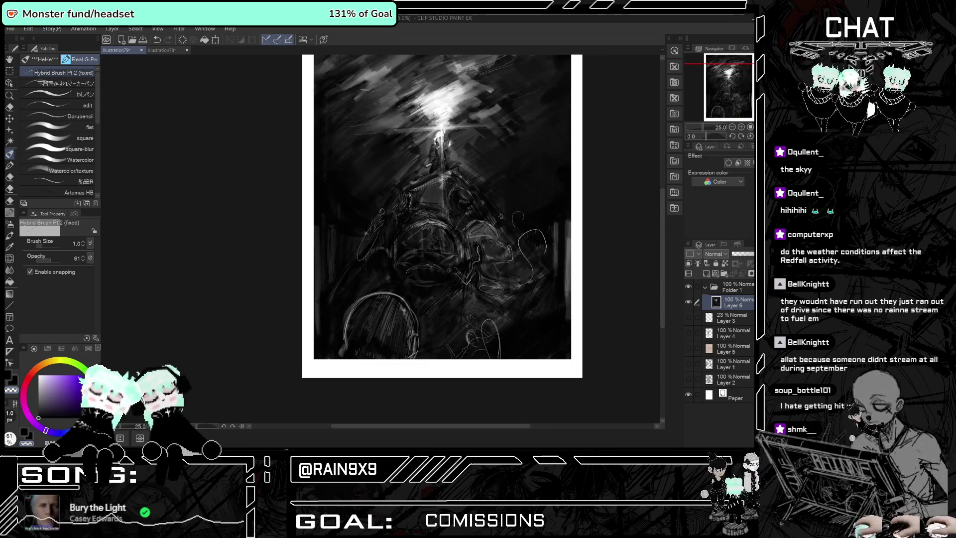
scroll(442, 232, down, 1)
scroll(441, 232, up, 2)
scroll(441, 231, down, 1)
scroll(442, 232, up, 1)
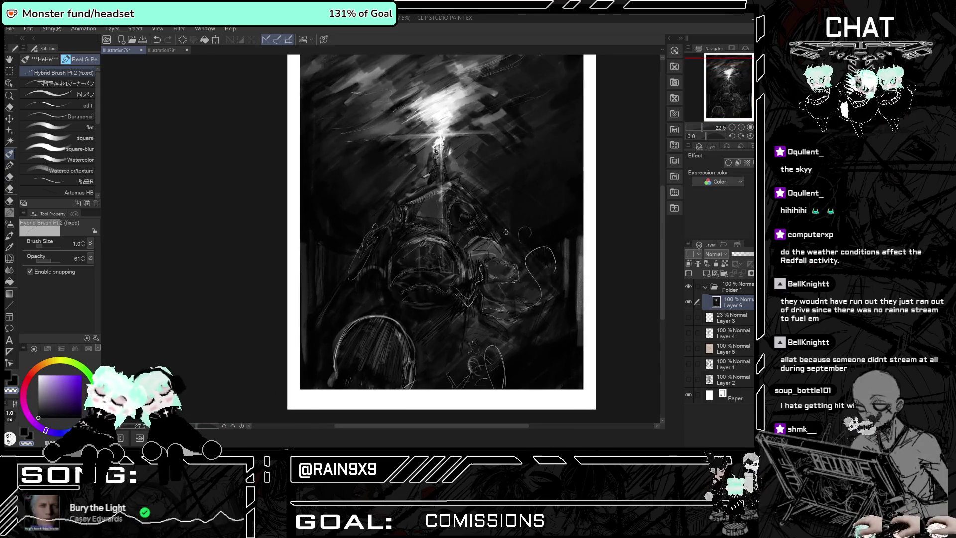
scroll(441, 231, up, 2)
click(9, 236)
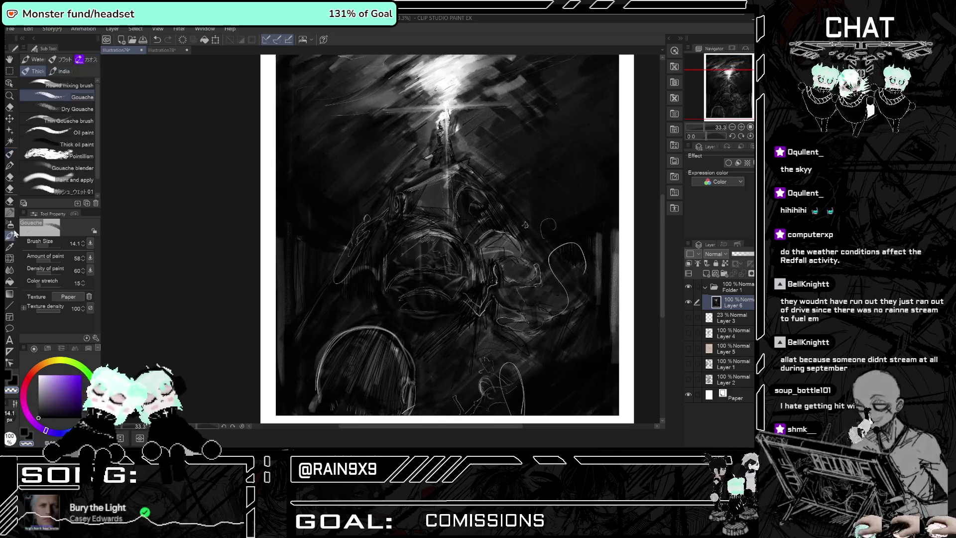
Select the Blend tool at brush size 73.7 and undo a blending stroke.
click(10, 270)
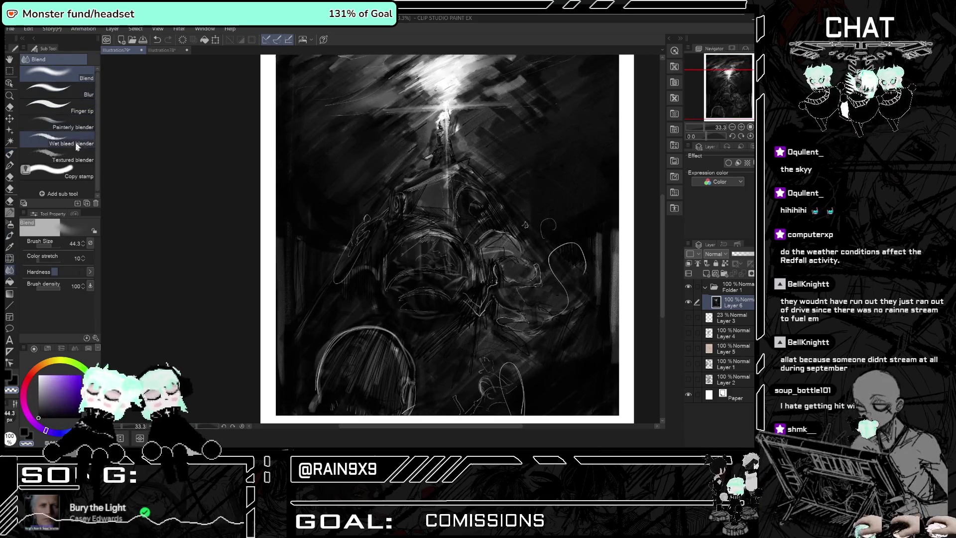
click(60, 244)
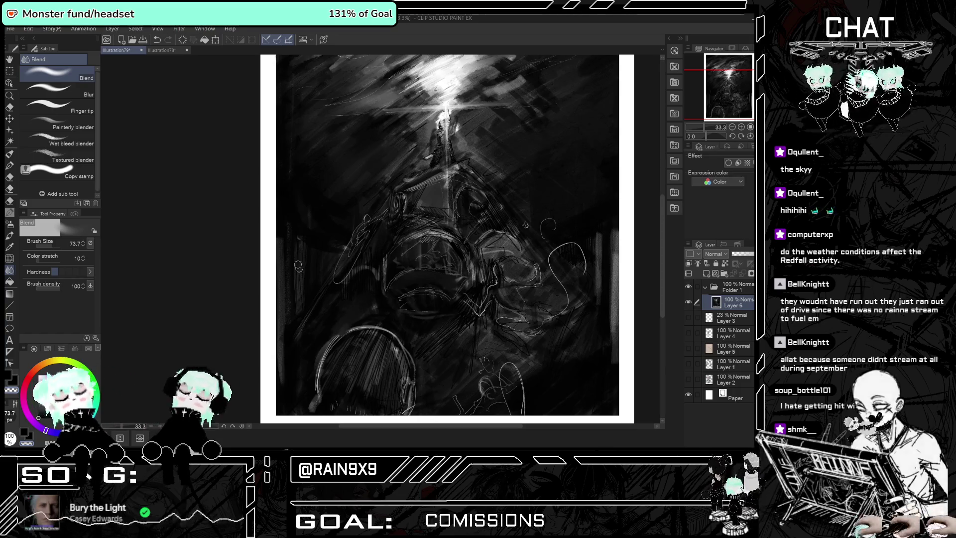
key(ctrl+z)
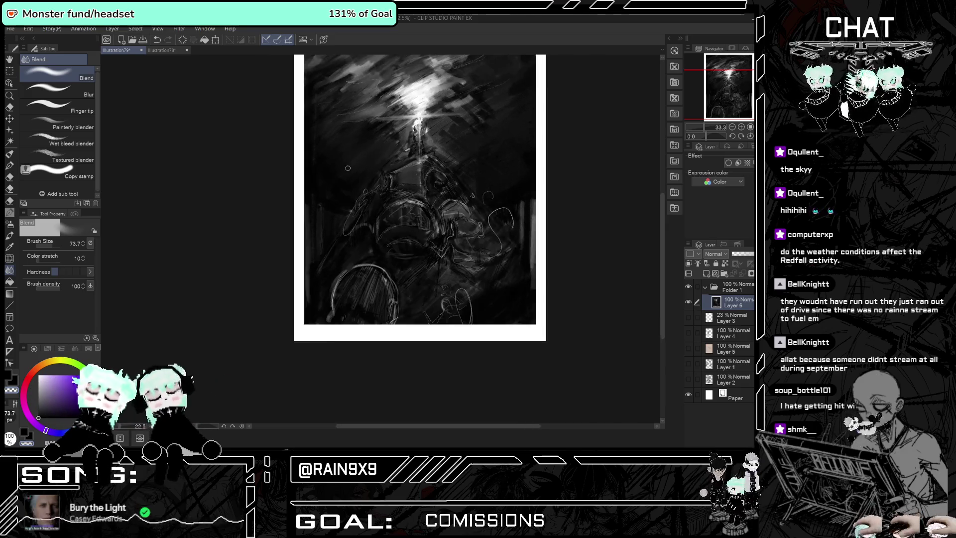
Pan and zoom around the canvas to review the whole painting.
scroll(368, 115, down, 2)
drag(367, 116, 365, 207)
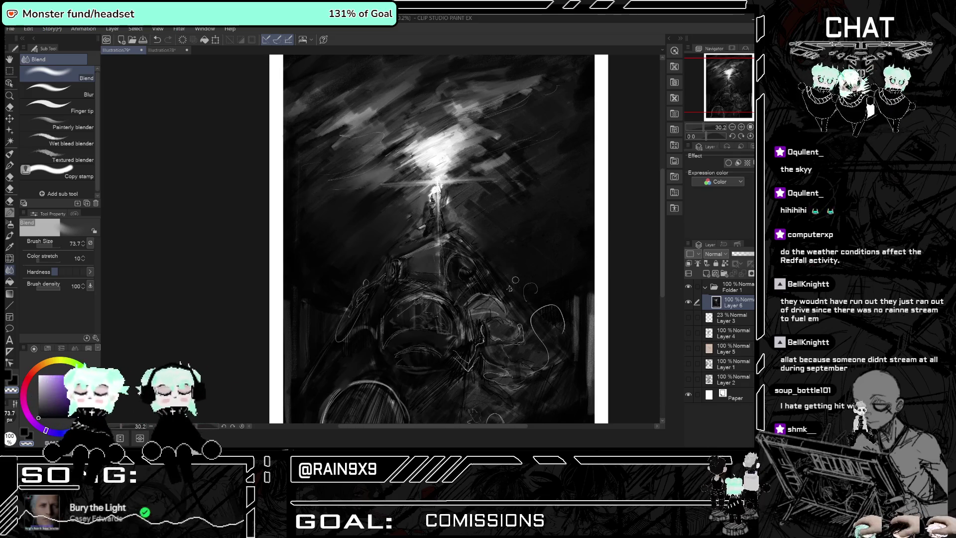
drag(482, 197, 366, 196)
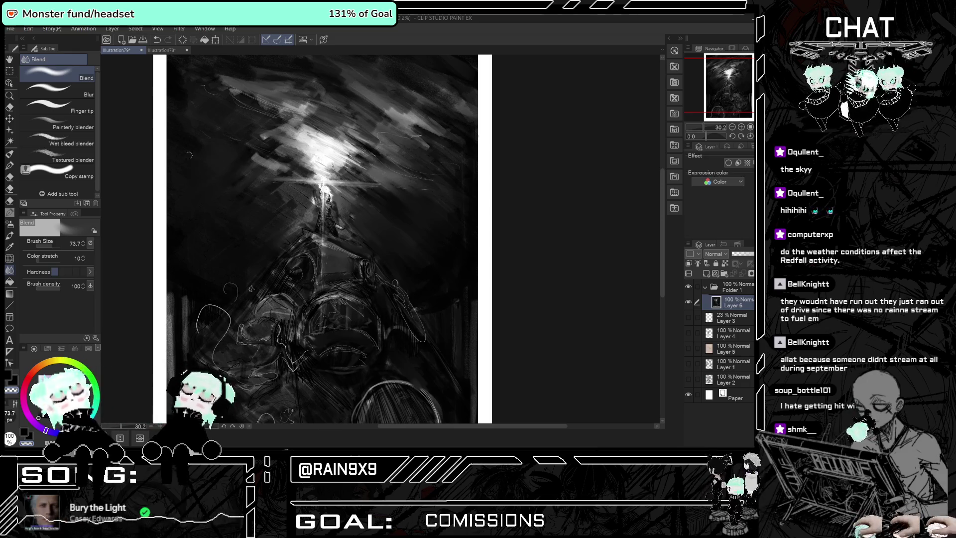
scroll(219, 135, left, 3)
scroll(637, 239, up, 1)
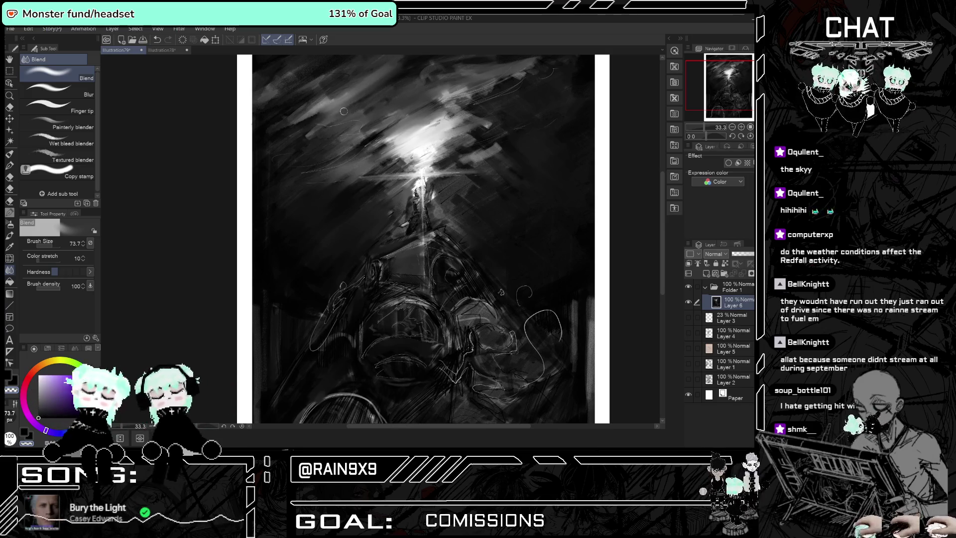
key(ctrl+minus)
key(ctrl+minus)
key(ctrl+plus)
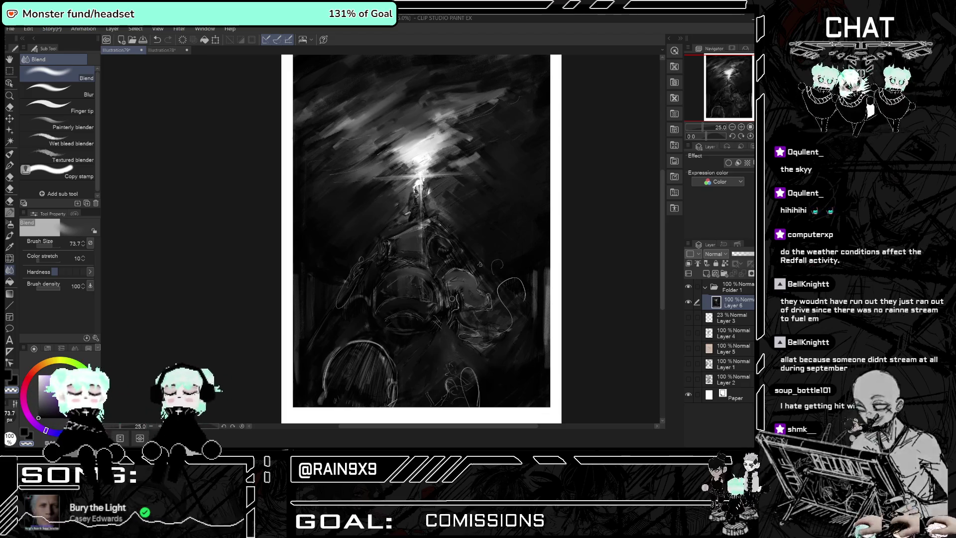
scroll(451, 298, down, 1)
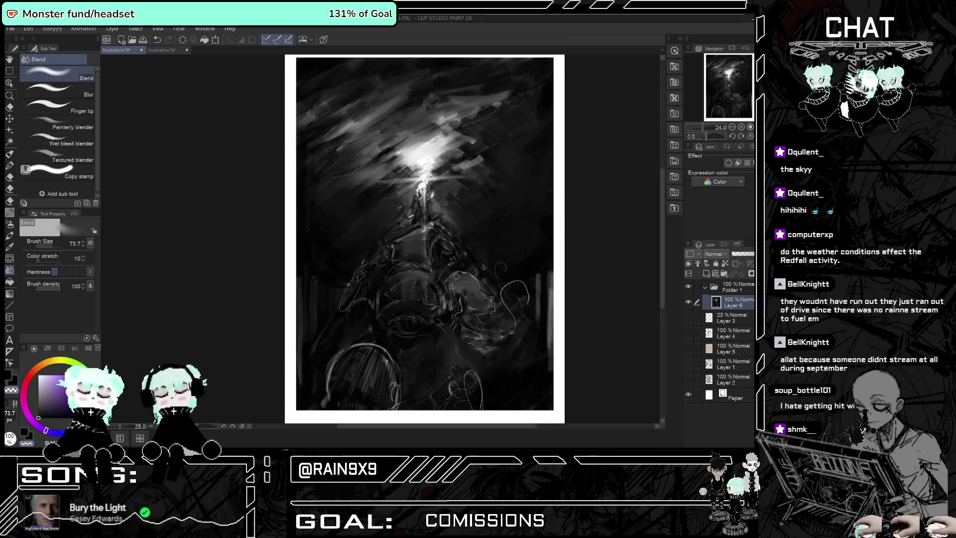
scroll(455, 275, up, 1)
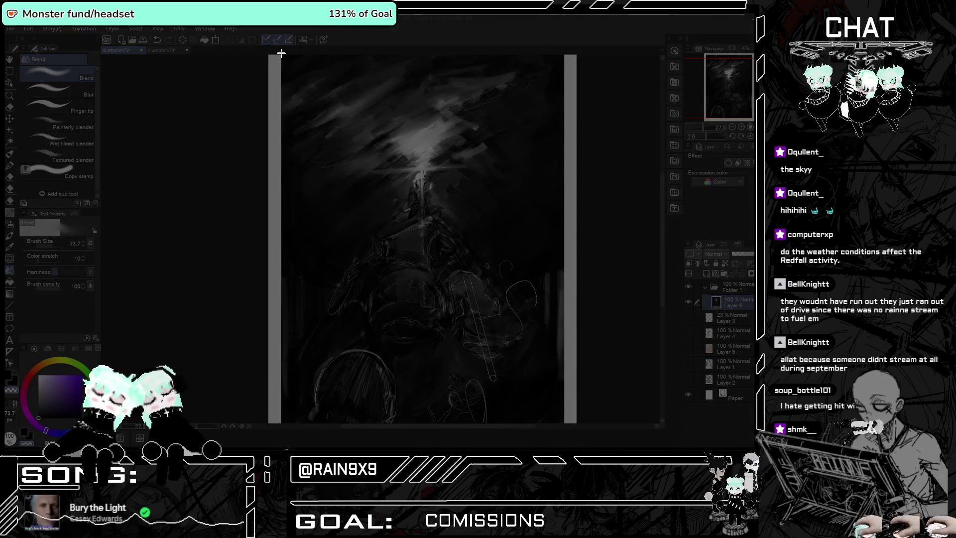
drag(281, 53, 564, 422)
scroll(289, 298, down, 1)
drag(231, 237, 472, 367)
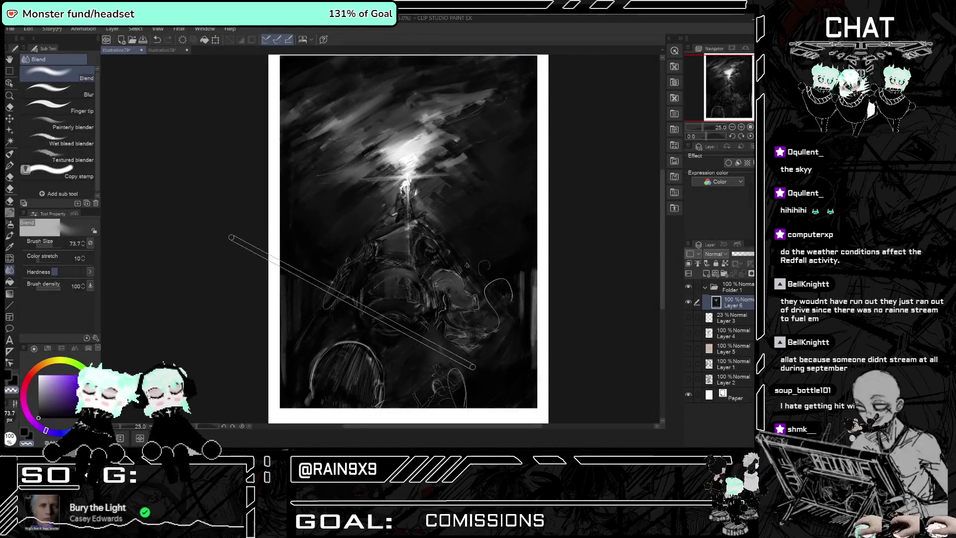
key(super+shift+s)
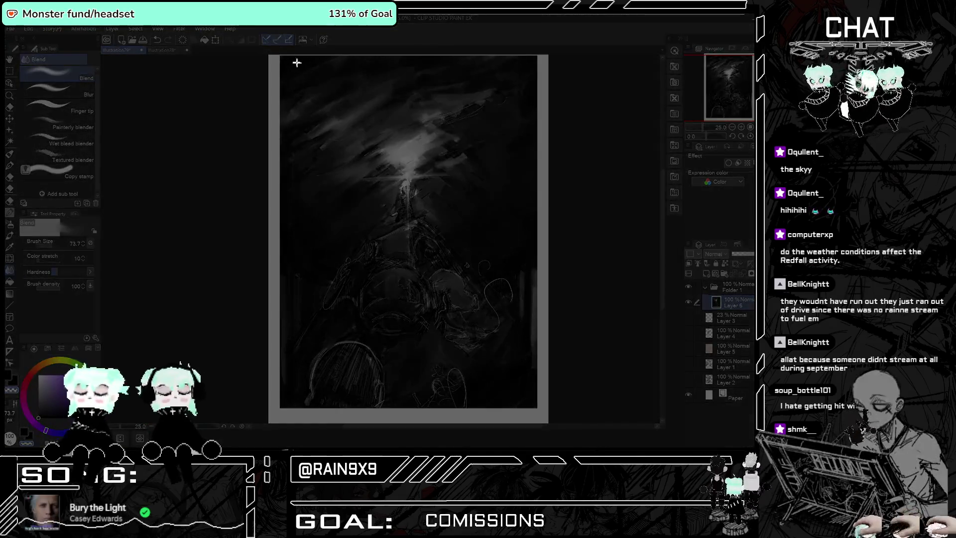
drag(278, 54, 537, 407)
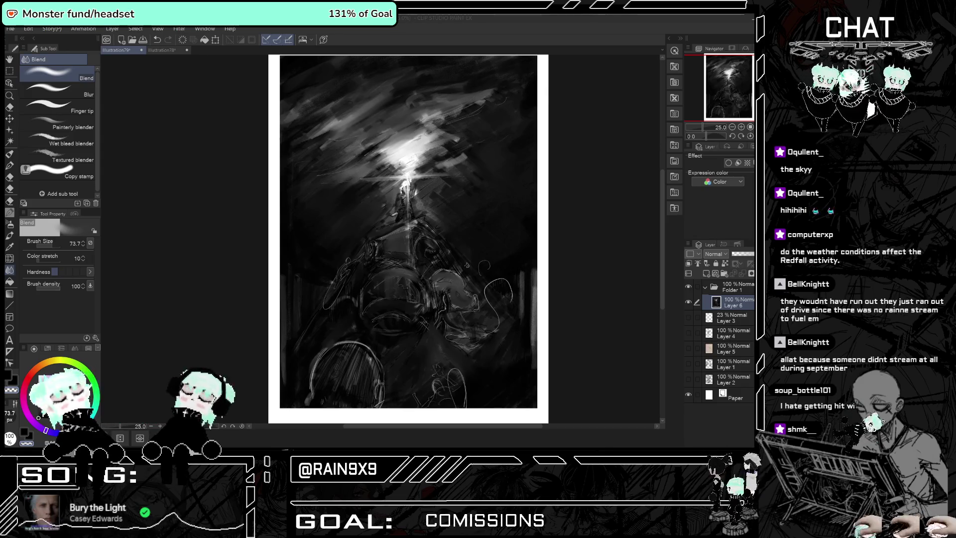
scroll(376, 236, up, 3)
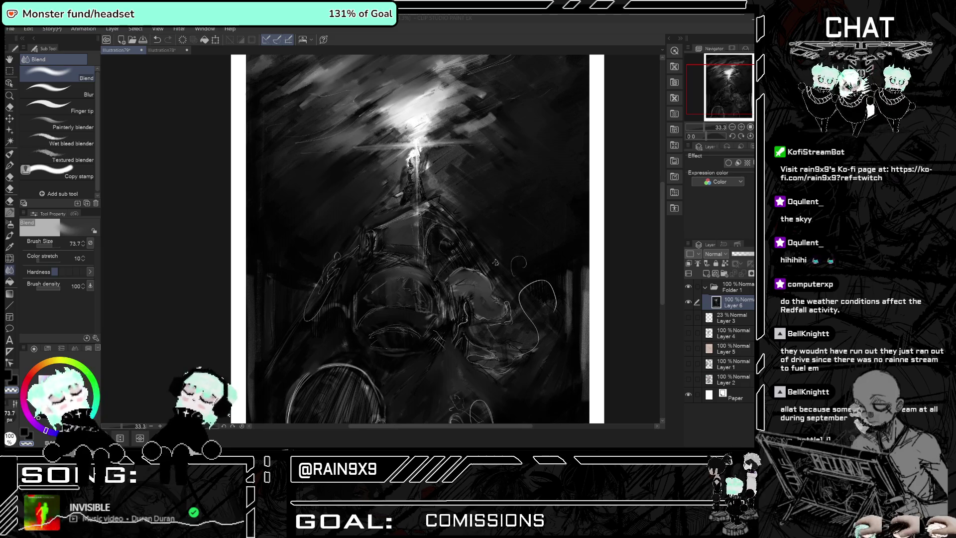
Enlarge the Gouache brush to size 203.5 and paint light vertical strokes along the right edge.
click(10, 236)
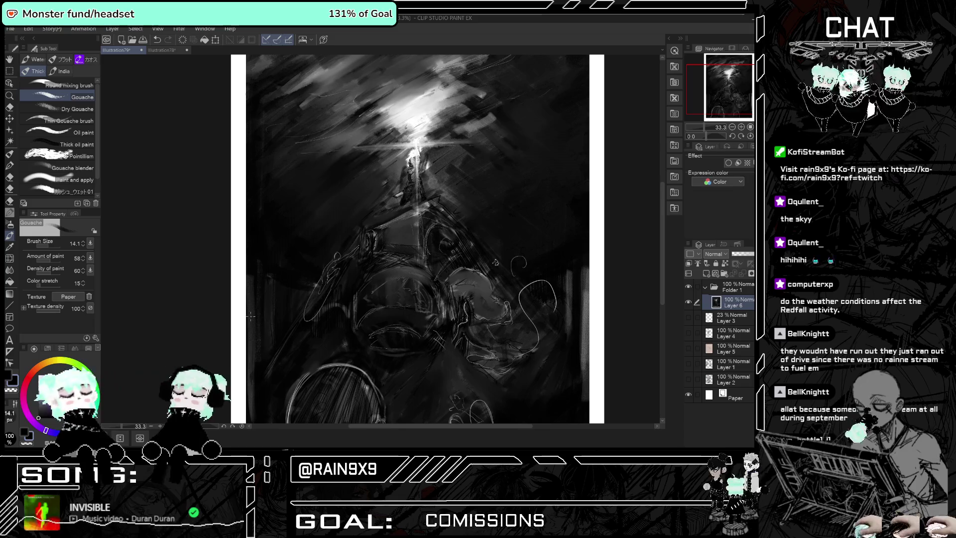
scroll(236, 228, down, 2)
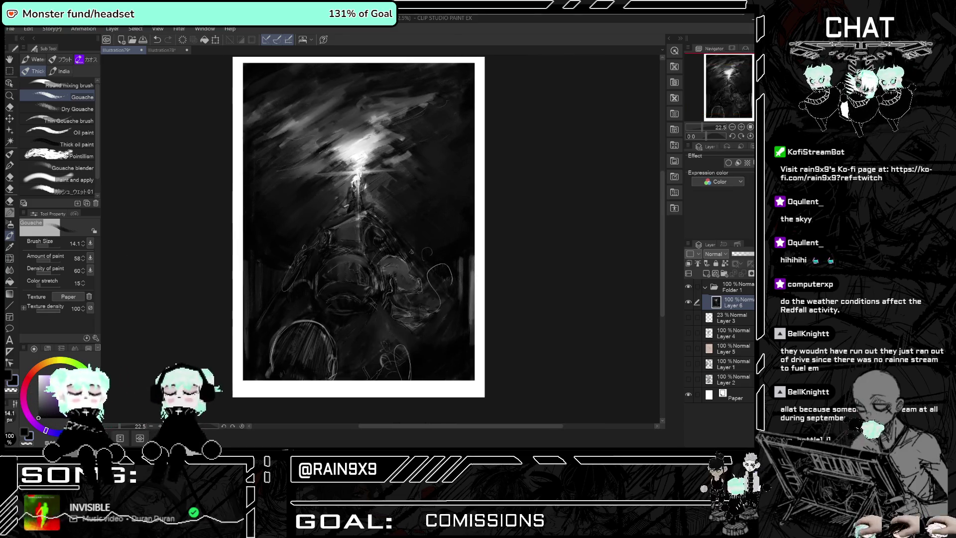
click(87, 243)
click(88, 243)
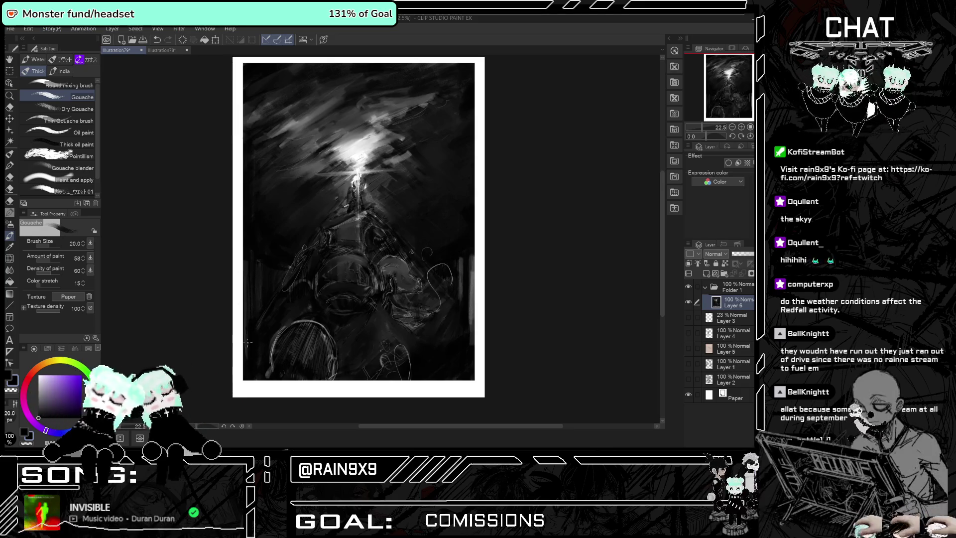
click(55, 244)
key(ctrl+z)
key(ctrl+y)
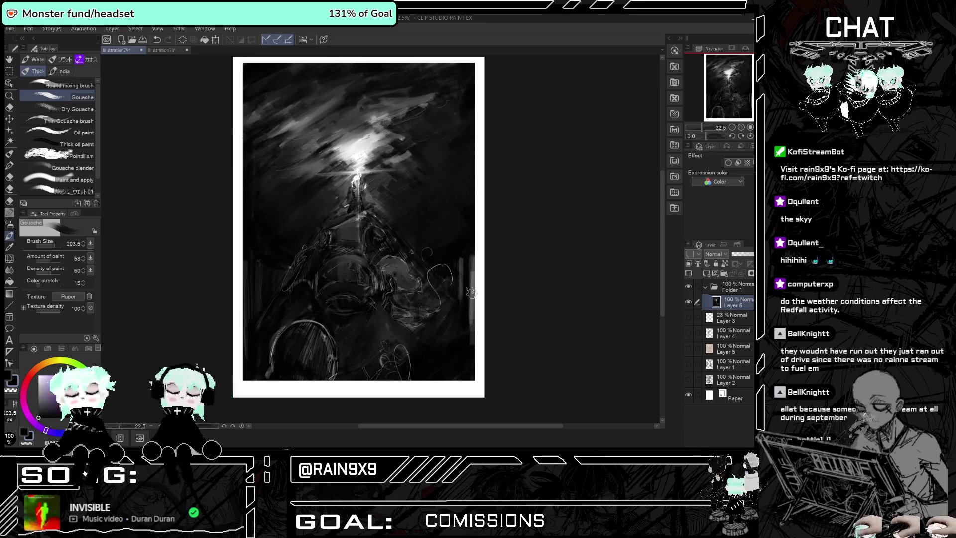
drag(474, 263, 472, 346)
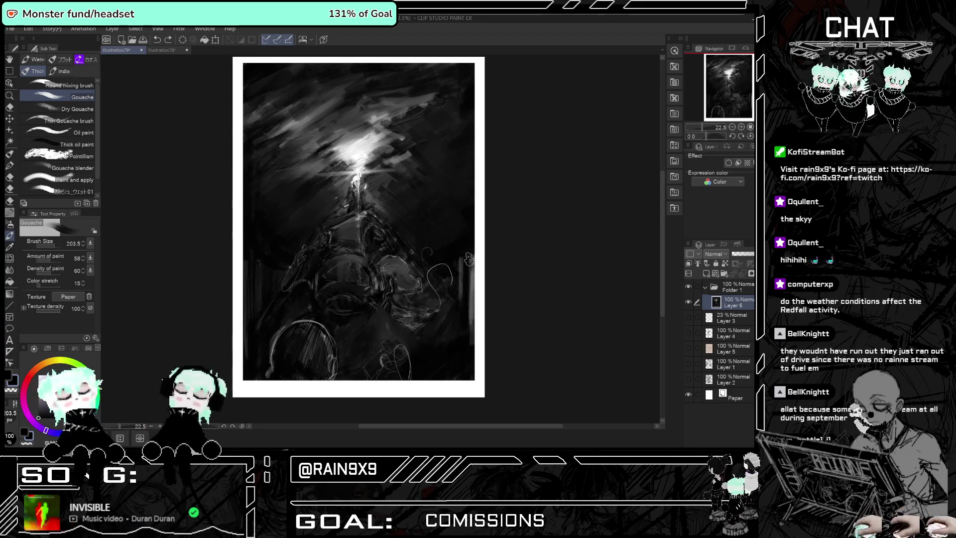
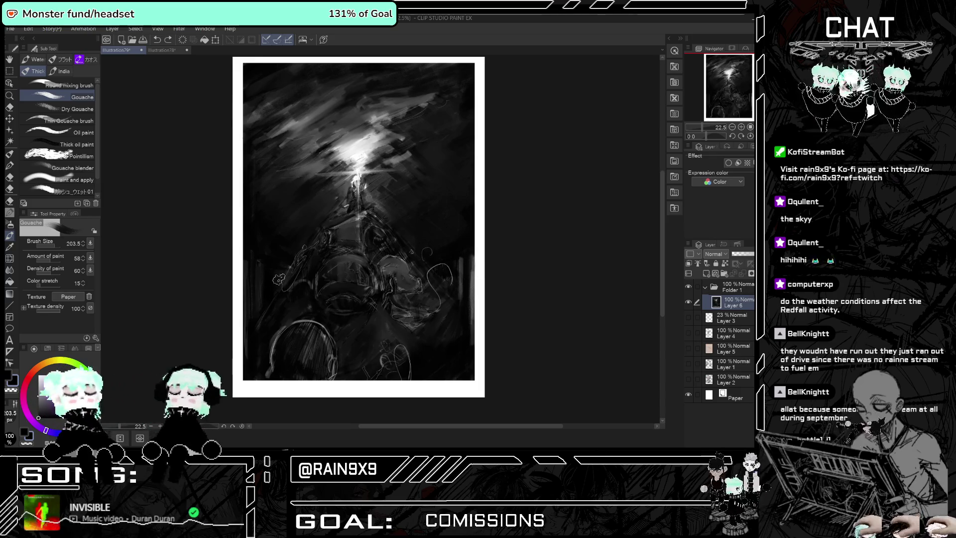
Set the brush size to 83.7.
click(54, 248)
click(52, 246)
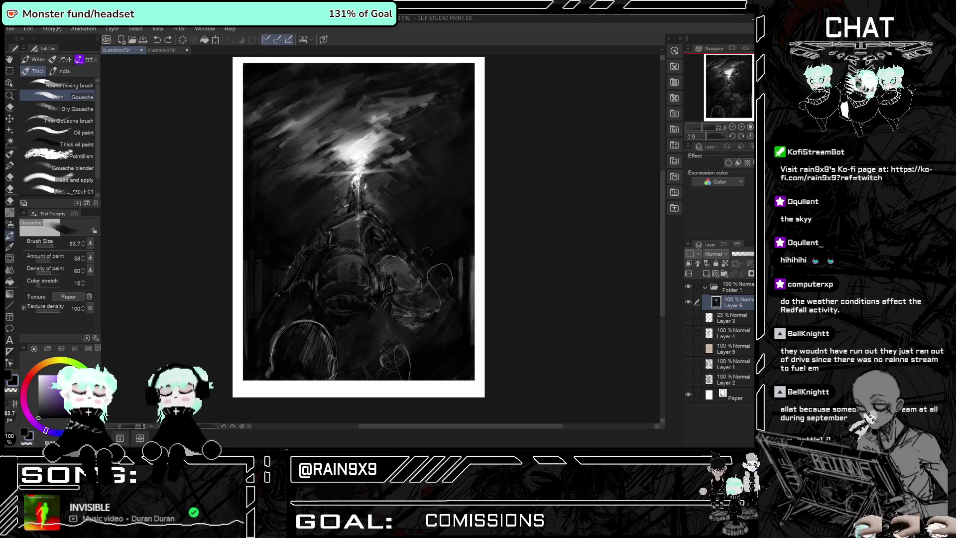
scroll(282, 266, up, 2)
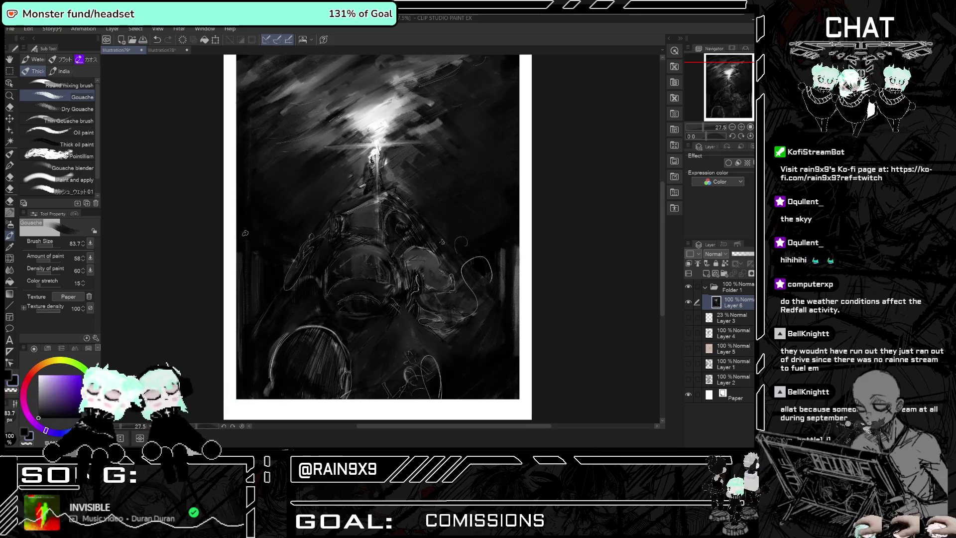
Undo the stray stroke near the left edge and make white the drawing colour.
key(ctrl+z)
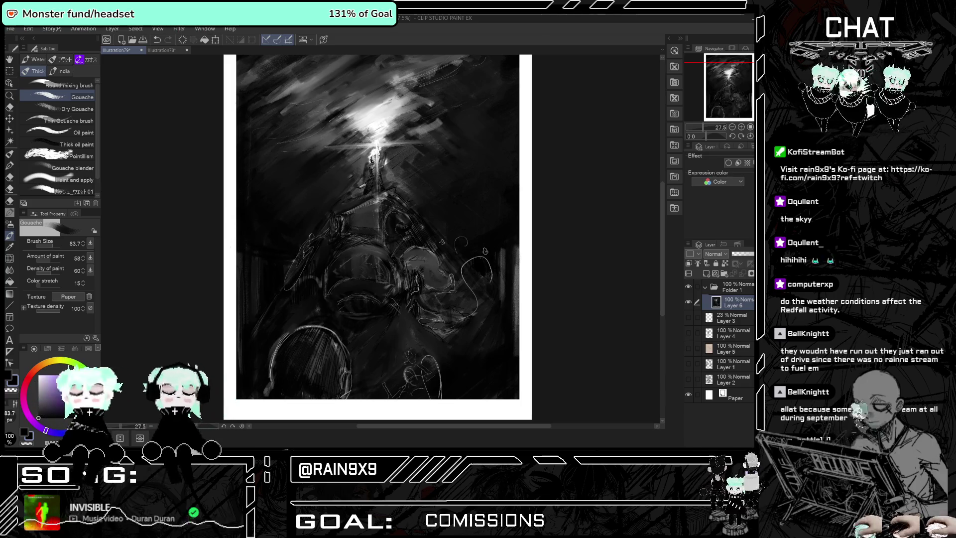
scroll(482, 247, down, 2)
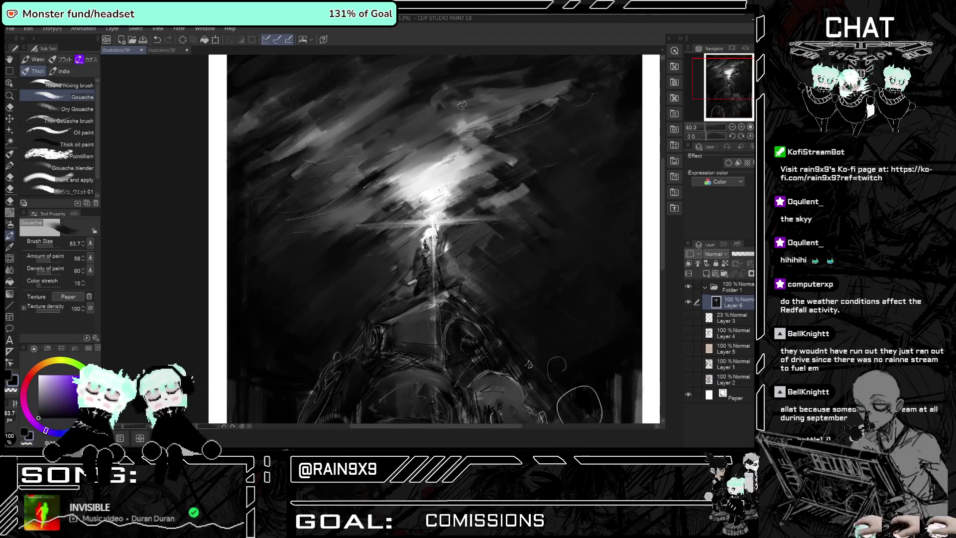
key(x)
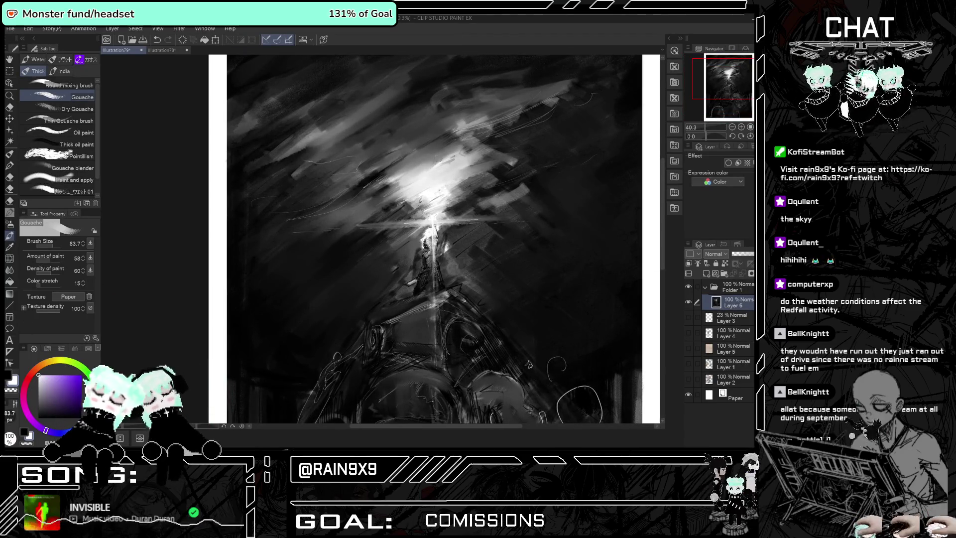
key(ctrl+z)
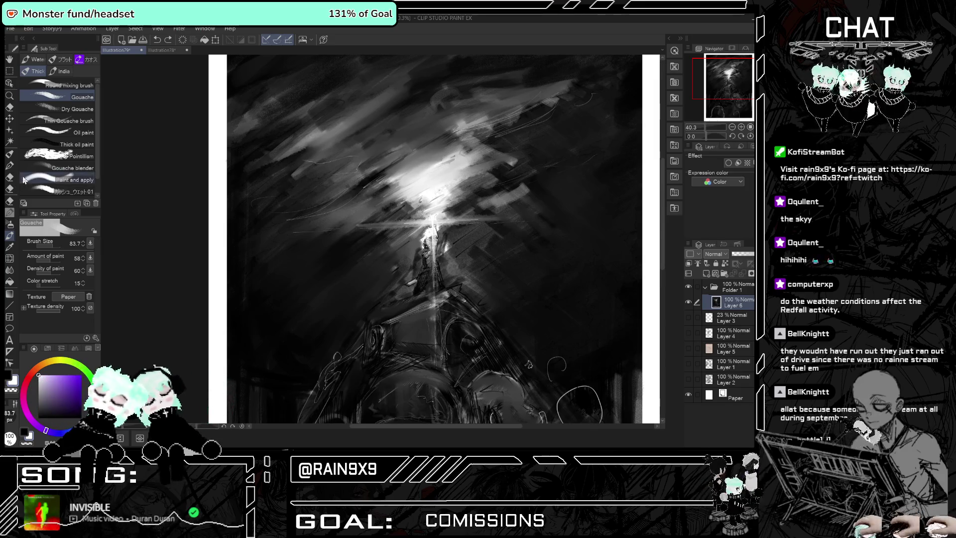
Switch to the Pointillism brush and reduce its size to about 57.
click(75, 156)
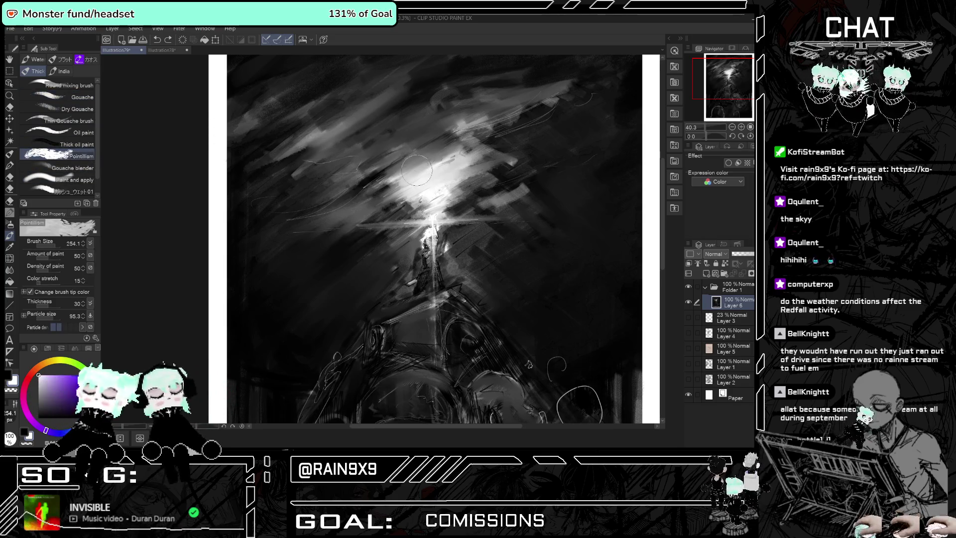
drag(75, 245, 52, 245)
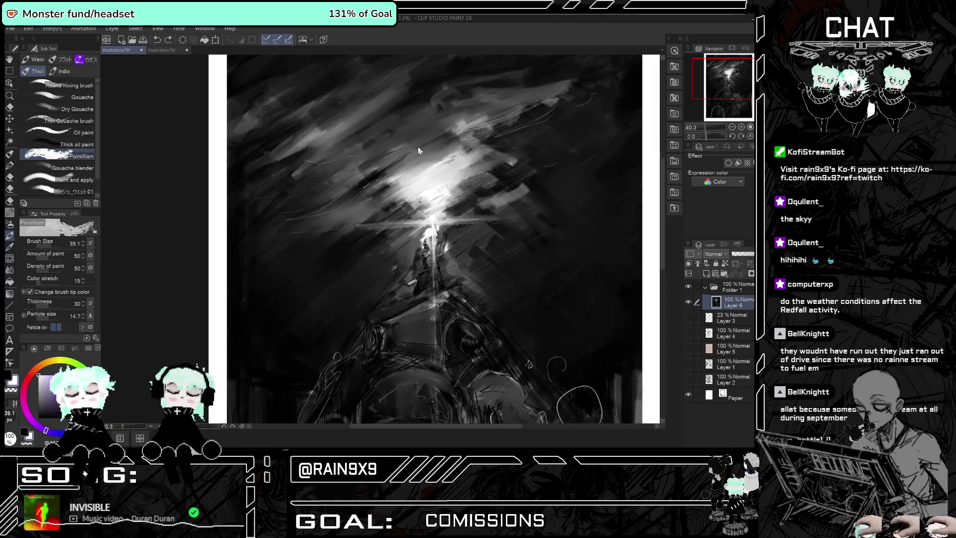
scroll(70, 159, down, 1)
Paint a light stroke into the glow with the wet gouache brush.
click(75, 174)
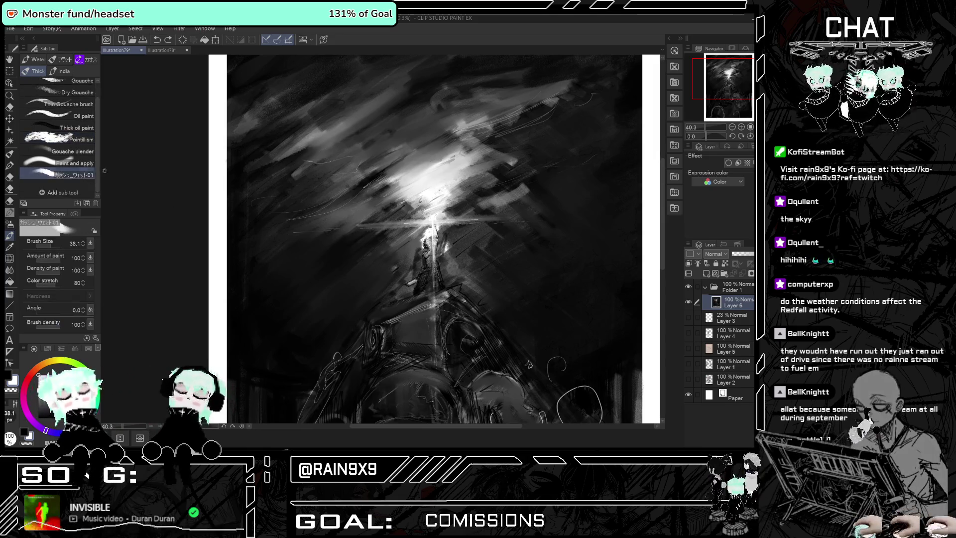
mouse_move(430, 181)
mouse_down()
mouse_move(440, 150)
mouse_move(425, 160)
mouse_move(405, 149)
mouse_up()
scroll(481, 193, down, 1)
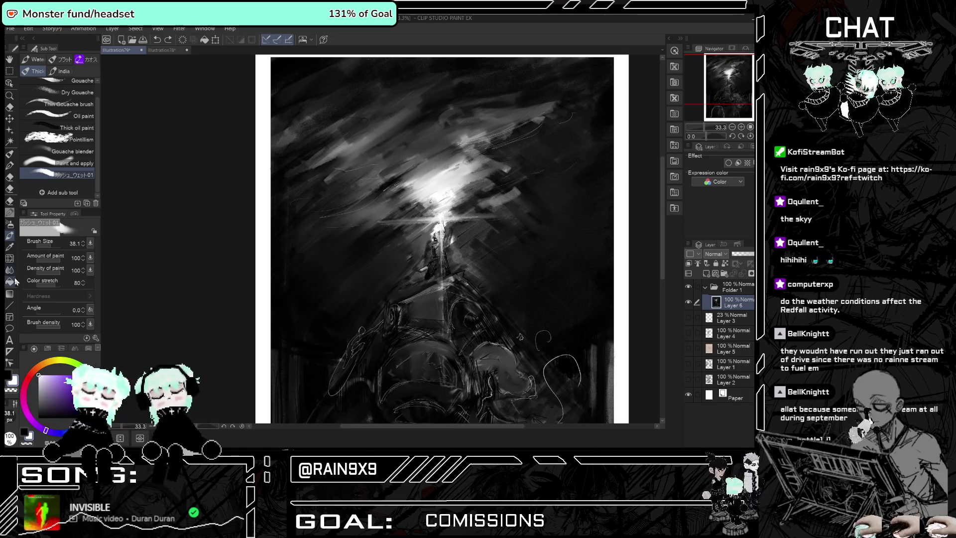
click(9, 214)
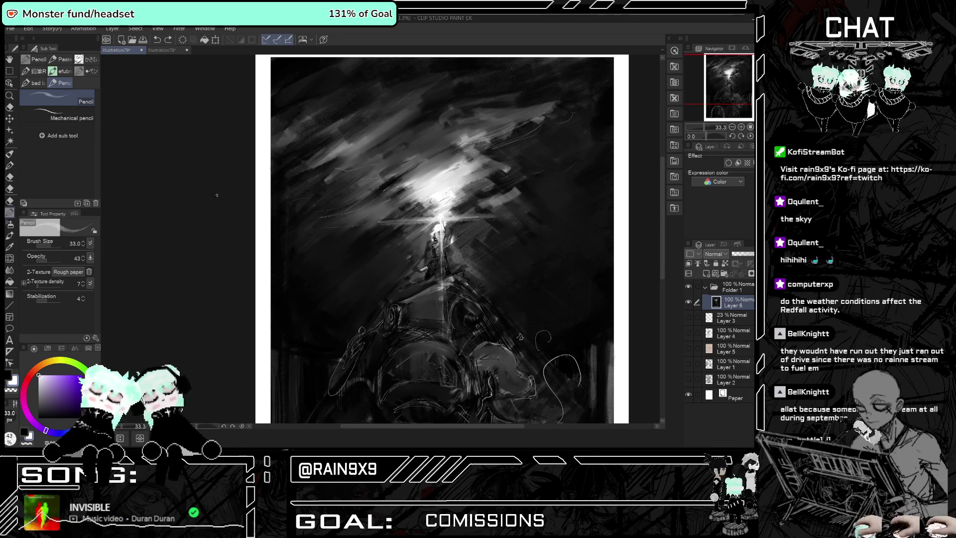
Sketch faint light pencil strokes into the bright sky, undoing one unwanted stroke.
mouse_move(435, 172)
mouse_down()
mouse_move(438, 164)
mouse_move(401, 174)
mouse_move(453, 137)
mouse_move(406, 158)
mouse_up()
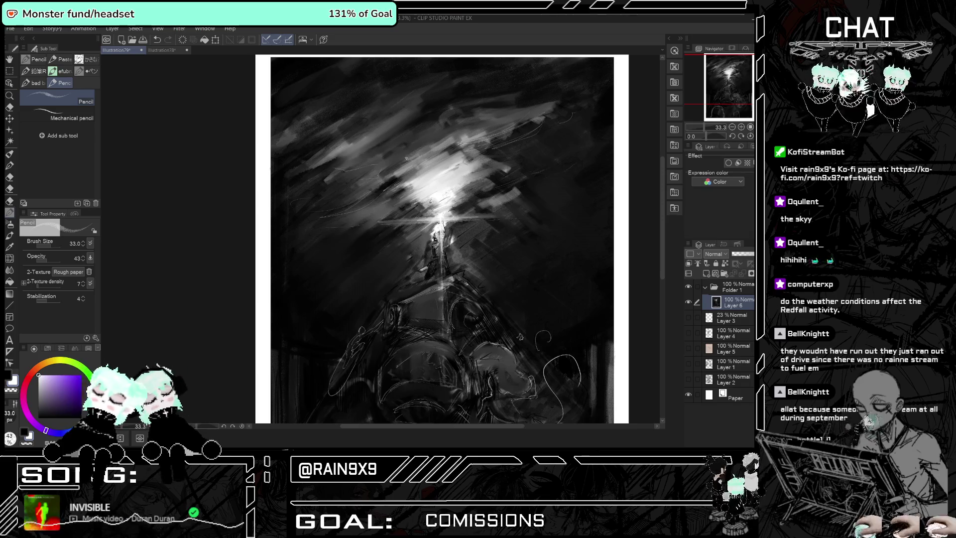
scroll(405, 148, down, 3)
scroll(405, 149, up, 3)
scroll(409, 149, down, 1)
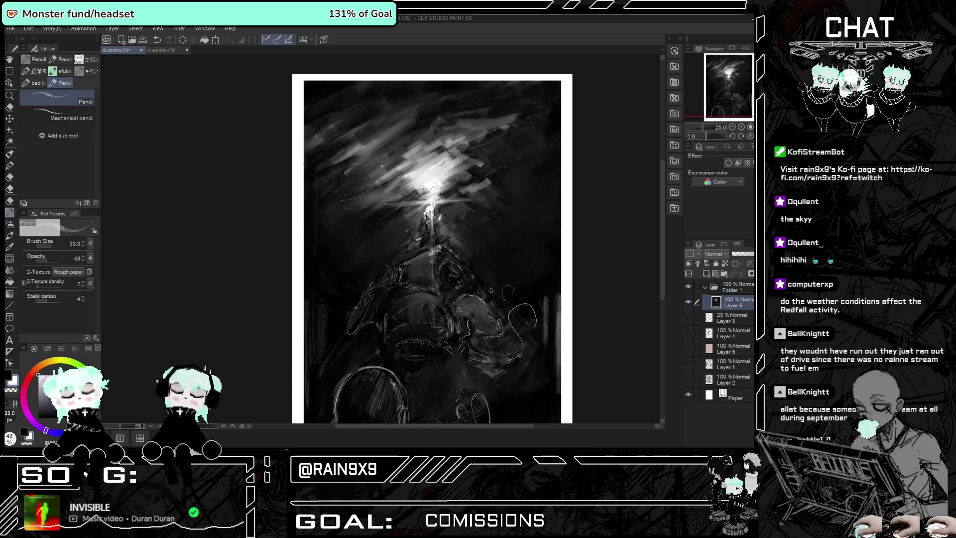
drag(439, 131, 382, 155)
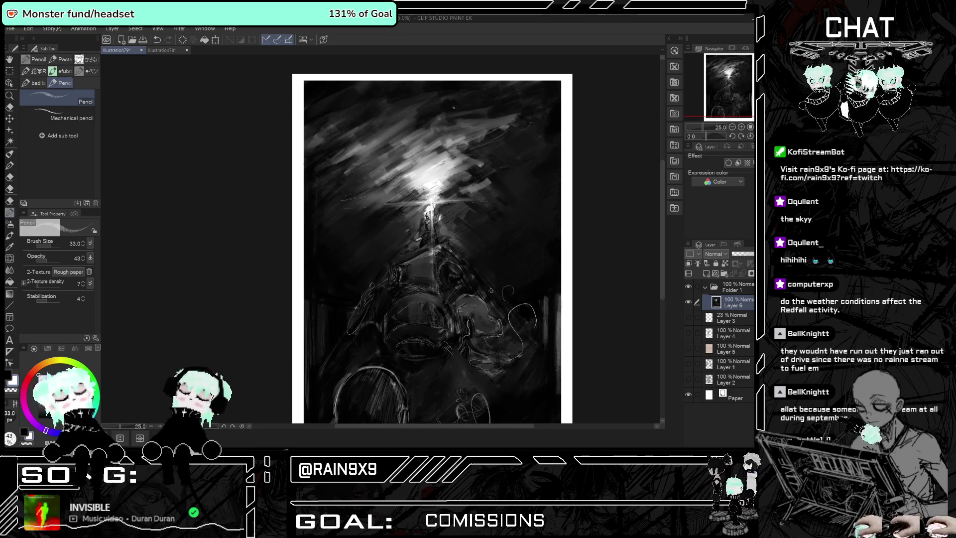
drag(424, 131, 412, 130)
mouse_move(452, 105)
mouse_down()
mouse_move(408, 127)
mouse_move(420, 120)
mouse_up()
key(ctrl+z)
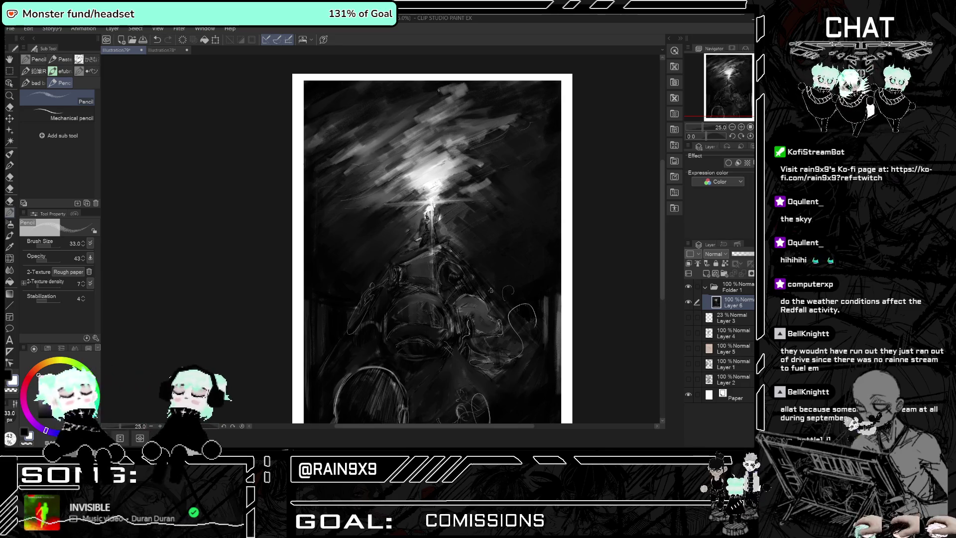
mouse_move(446, 93)
mouse_down()
mouse_move(424, 112)
mouse_move(411, 98)
mouse_up()
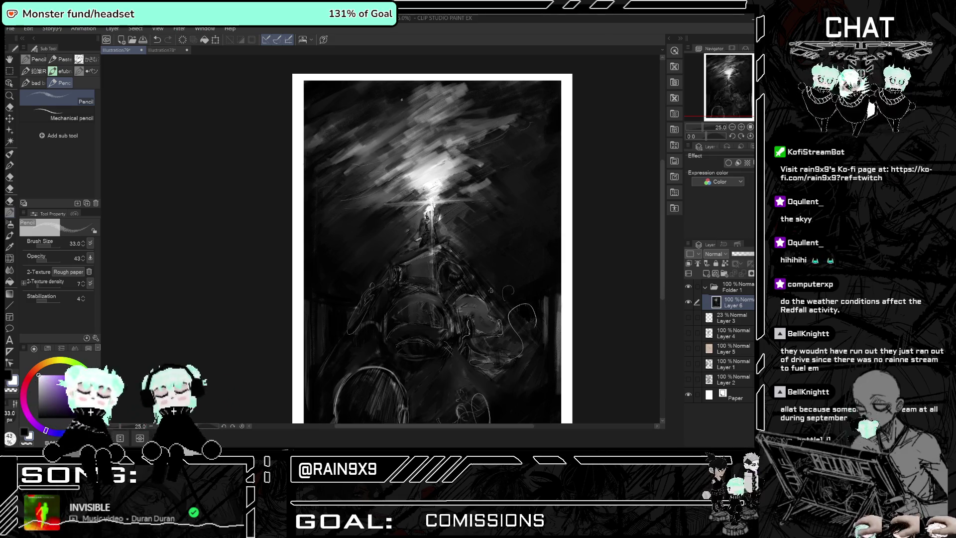
scroll(401, 99, down, 1)
scroll(417, 109, up, 1)
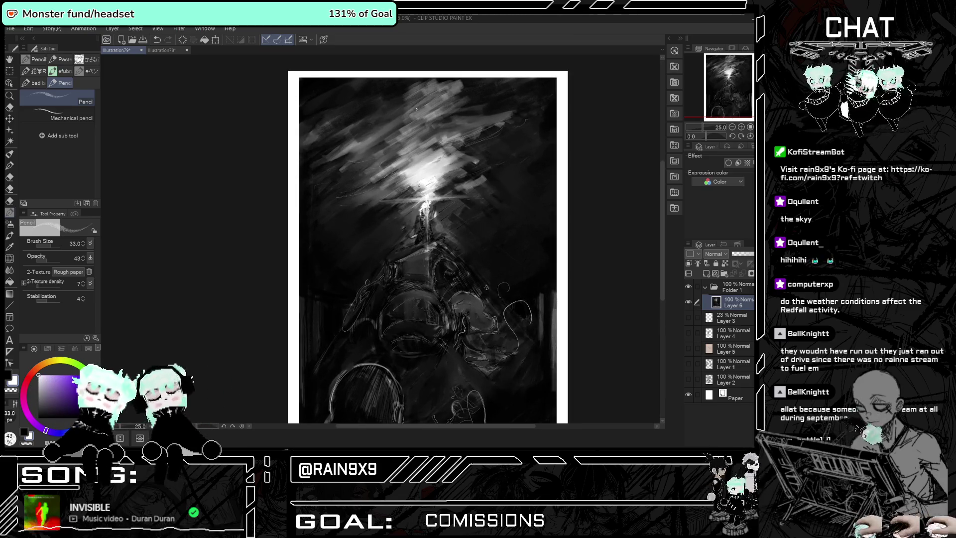
Switch to a dark colour and knock back the bright sky with dark pencil strokes.
click(30, 443)
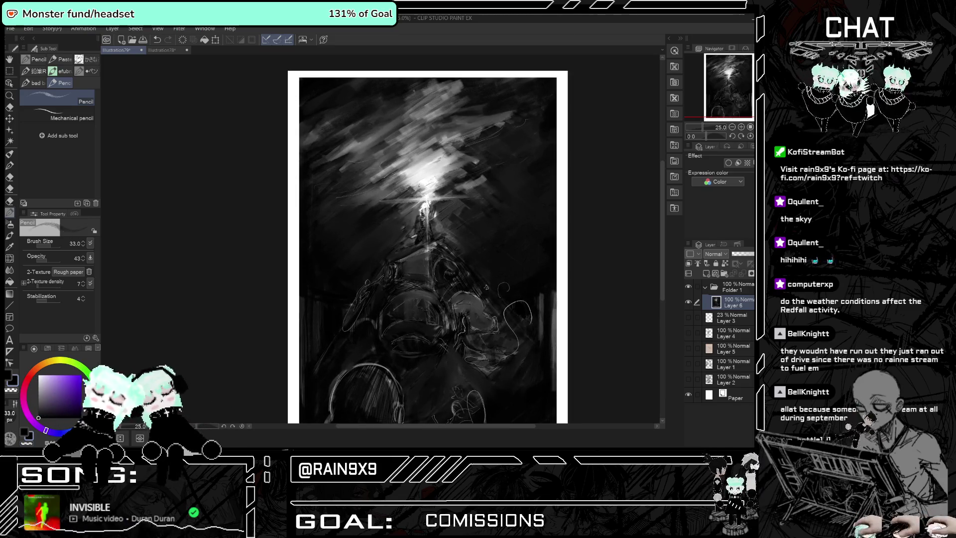
mouse_move(448, 82)
mouse_down()
mouse_move(409, 107)
mouse_move(425, 115)
mouse_up()
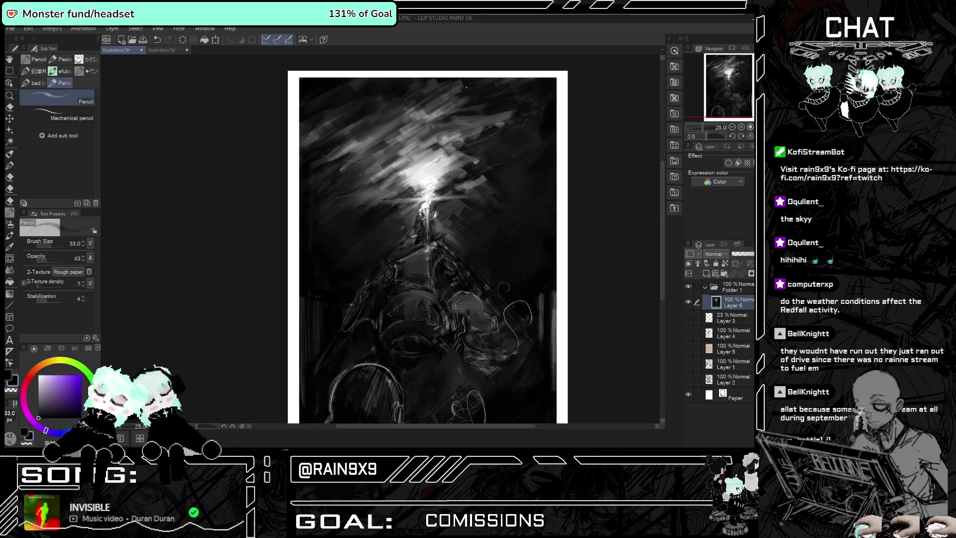
mouse_move(456, 86)
mouse_down()
mouse_move(431, 110)
mouse_move(418, 102)
mouse_up()
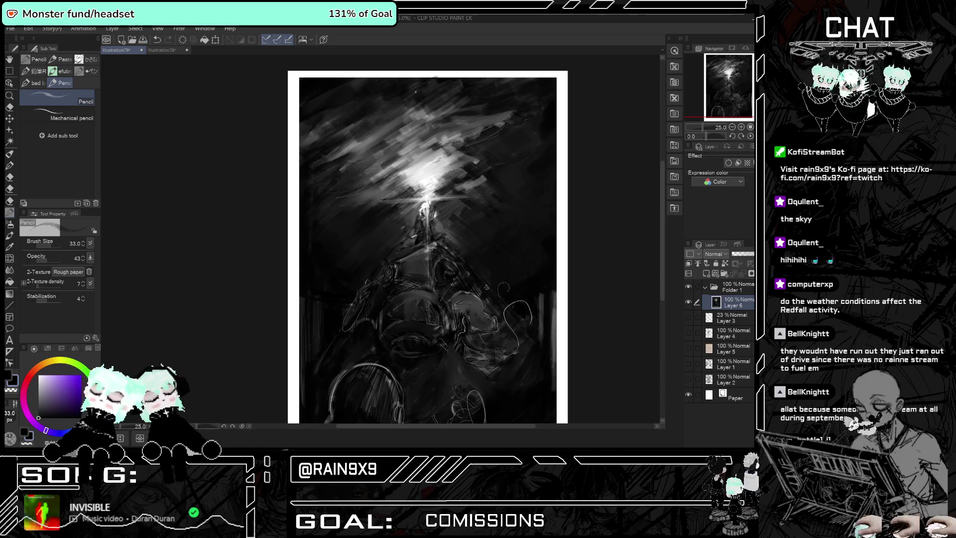
click(10, 269)
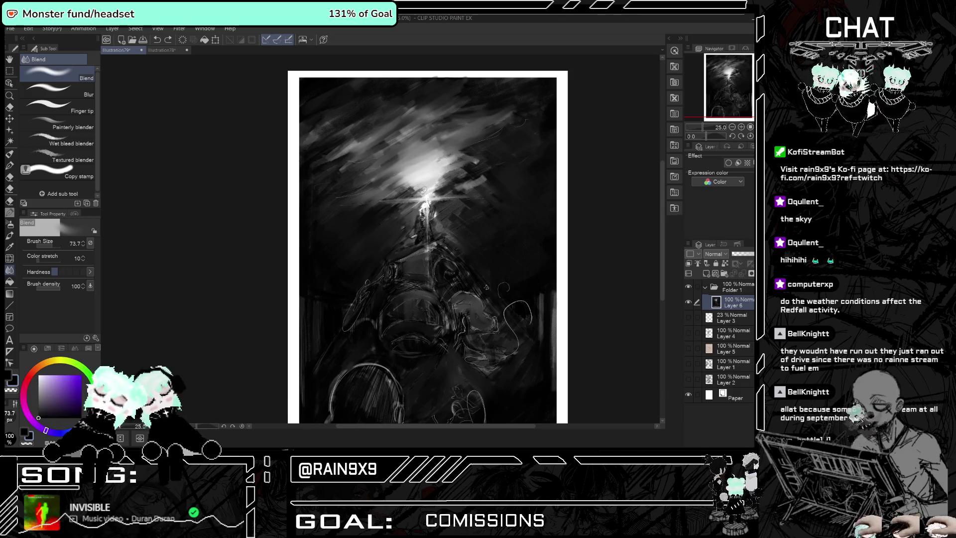
Smear and dim the glow above the tower with the Blend tool.
scroll(381, 113, down, 1)
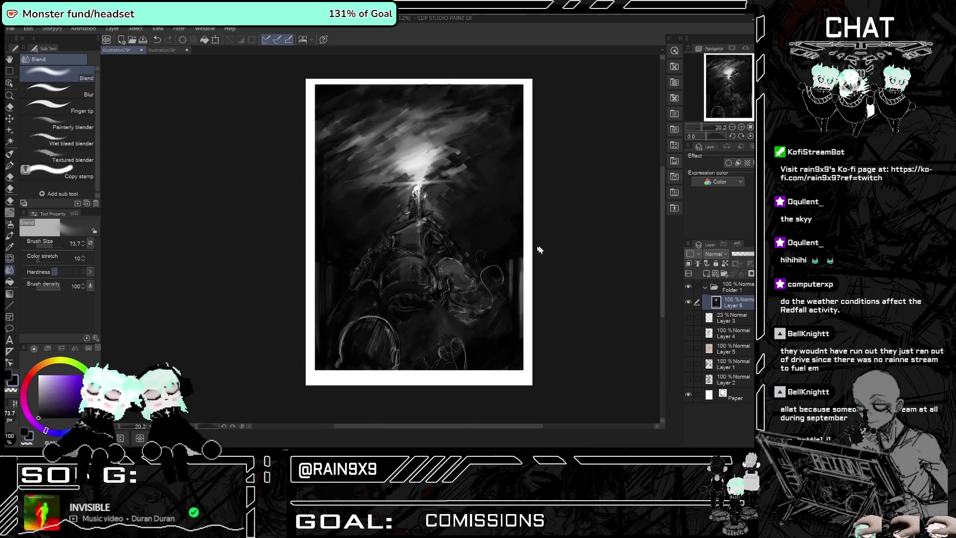
scroll(404, 120, up, 3)
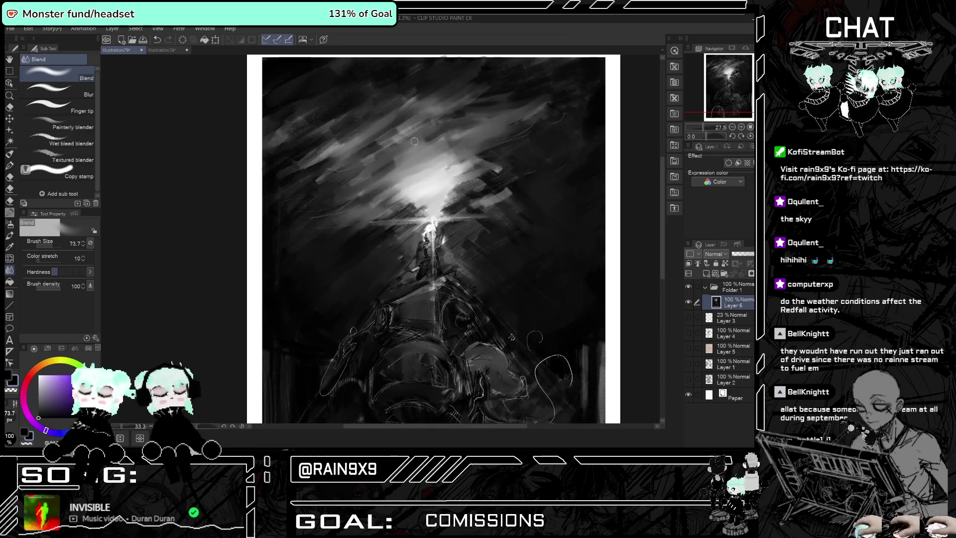
scroll(425, 139, down, 2)
scroll(427, 144, up, 3)
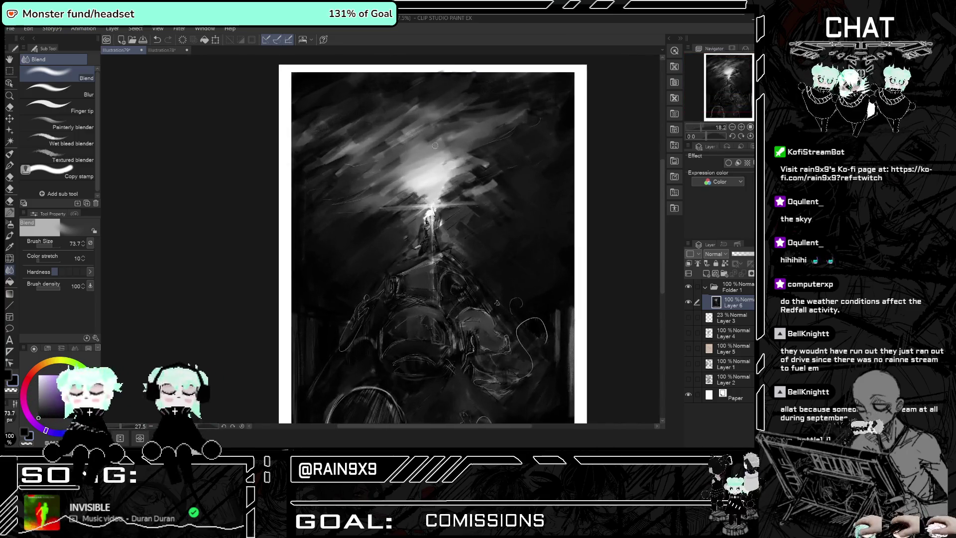
scroll(428, 150, up, 1)
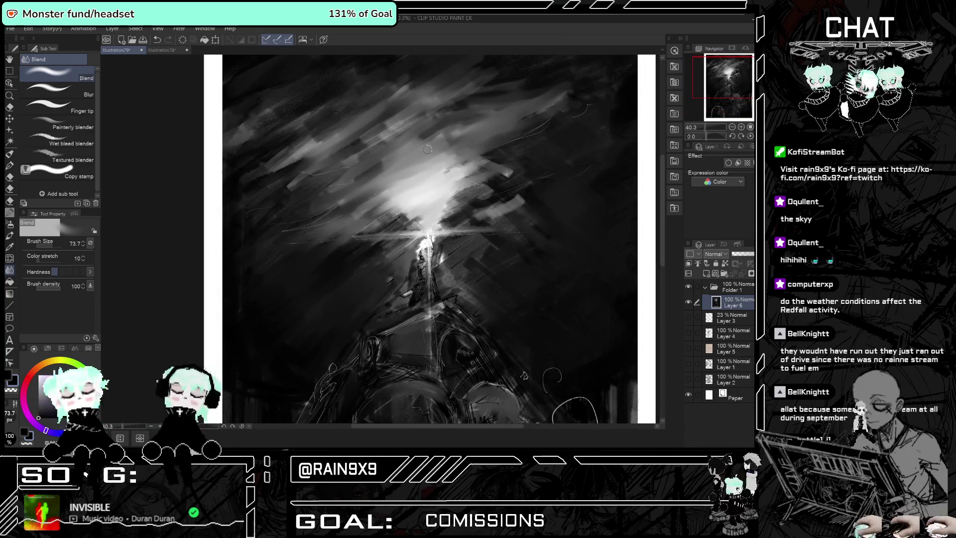
scroll(426, 149, down, 4)
scroll(408, 208, up, 3)
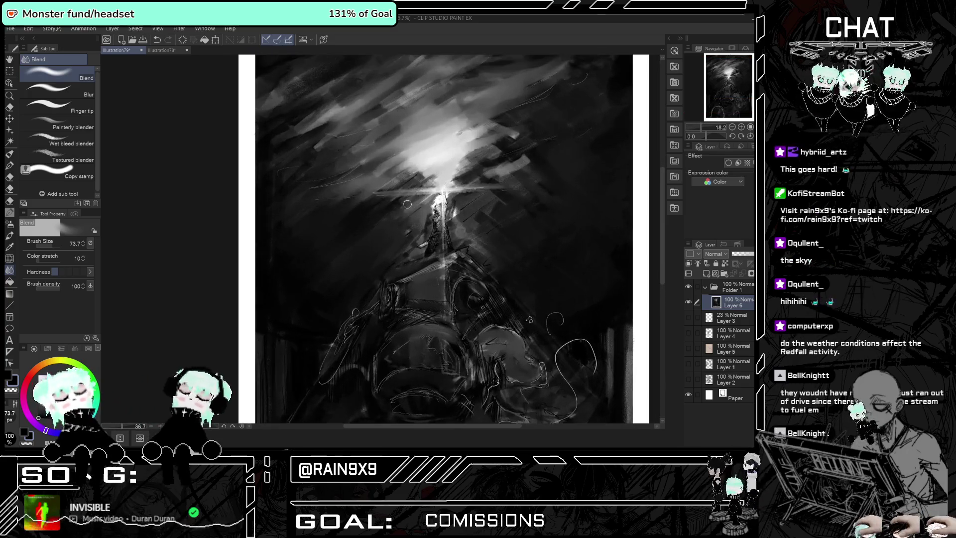
drag(438, 167, 438, 130)
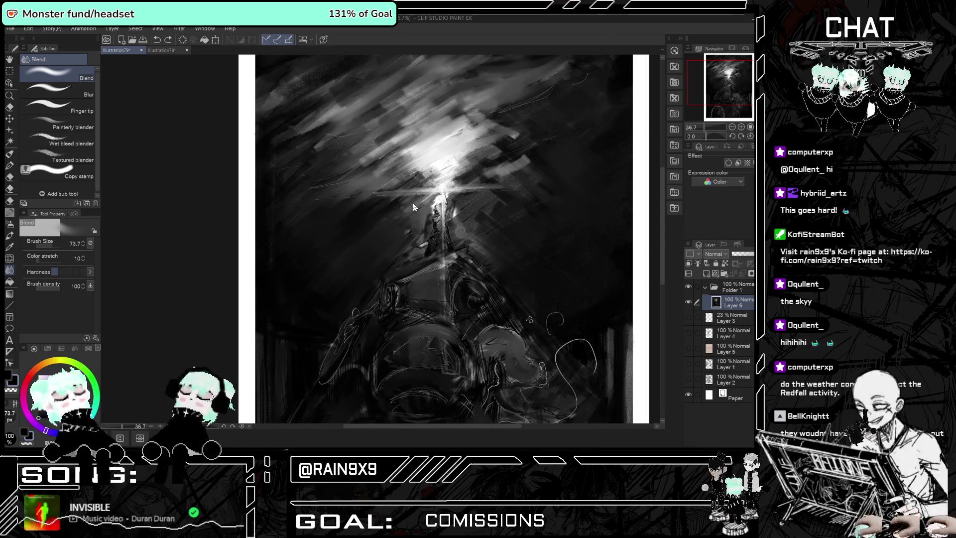
Blend and soften the bright sky streaks above the figure.
scroll(413, 205, down, 2)
scroll(418, 203, down, 1)
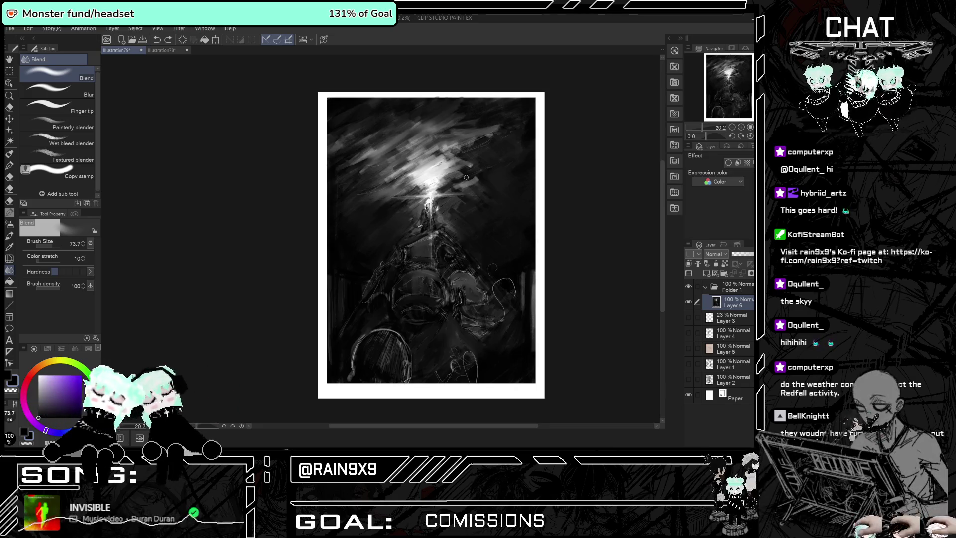
scroll(448, 170, up, 3)
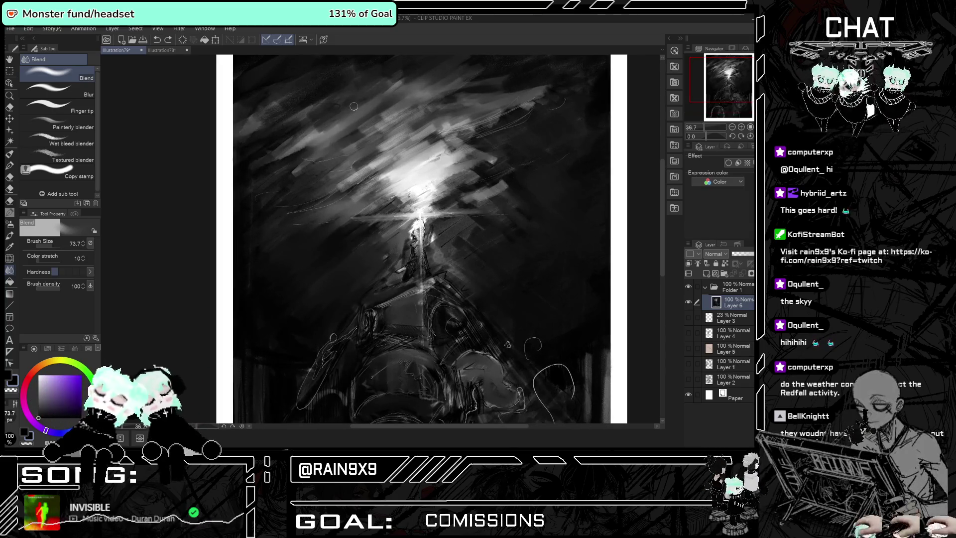
mouse_move(388, 100)
mouse_down()
mouse_move(468, 57)
mouse_move(379, 129)
mouse_up()
drag(428, 107, 349, 185)
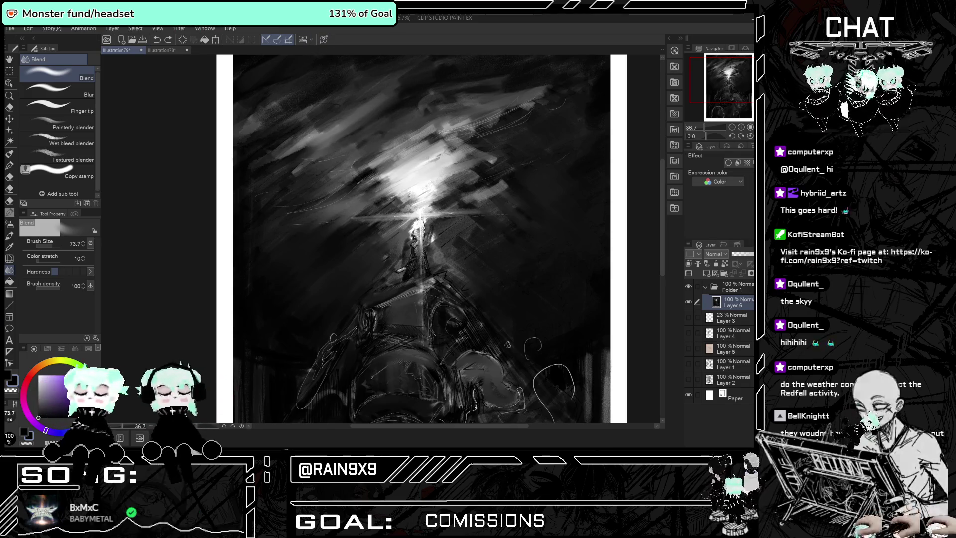
drag(434, 124, 388, 174)
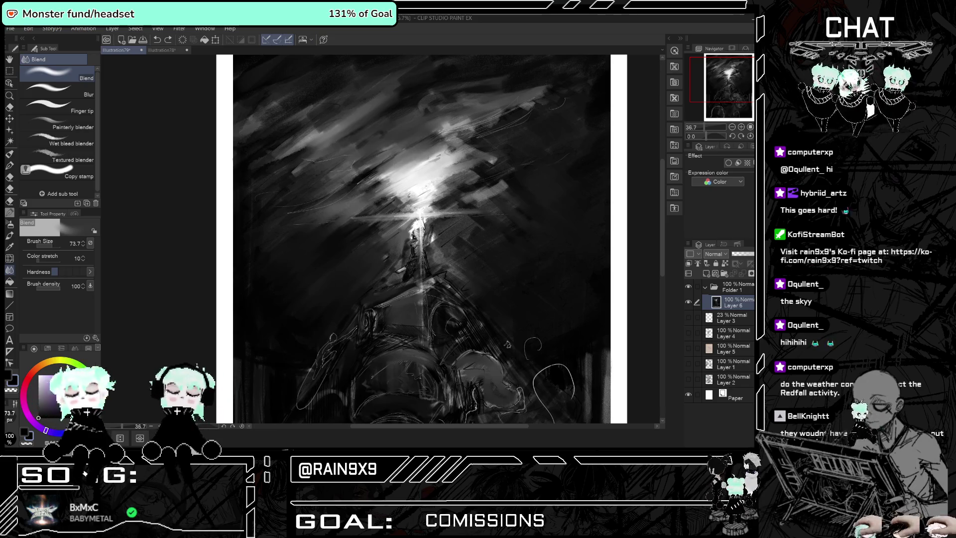
scroll(472, 203, down, 2)
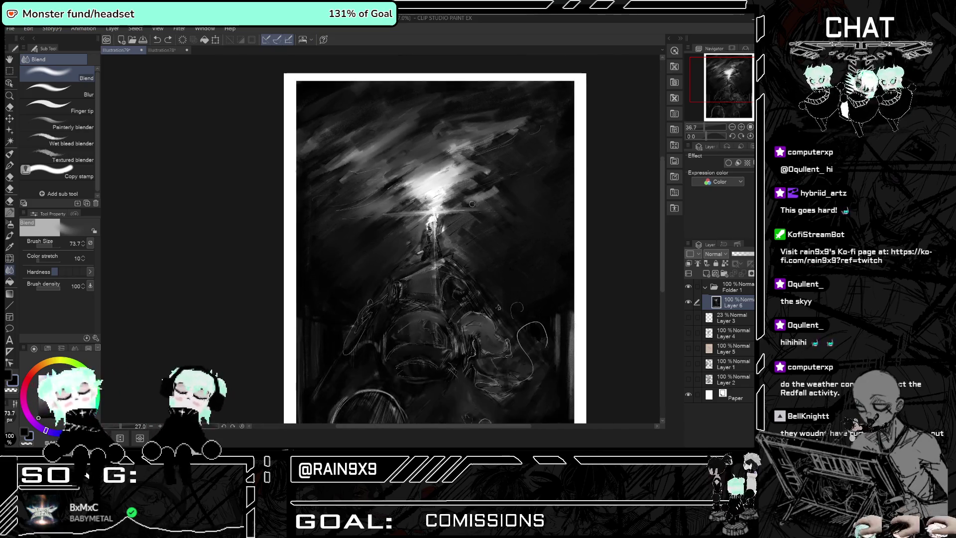
scroll(423, 261, up, 1)
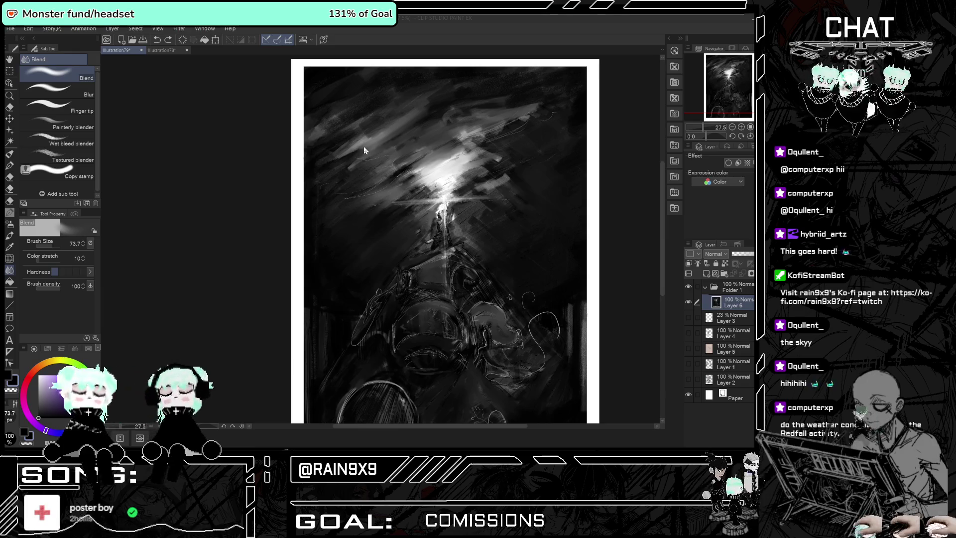
Switch to white and add a faint white pencil stroke in the bright sky.
alt+click(438, 156)
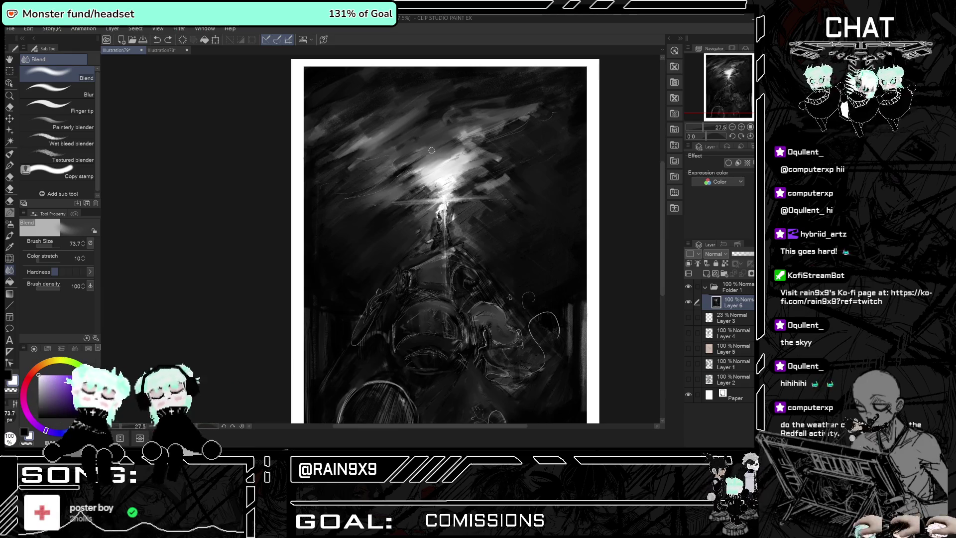
drag(438, 155, 438, 143)
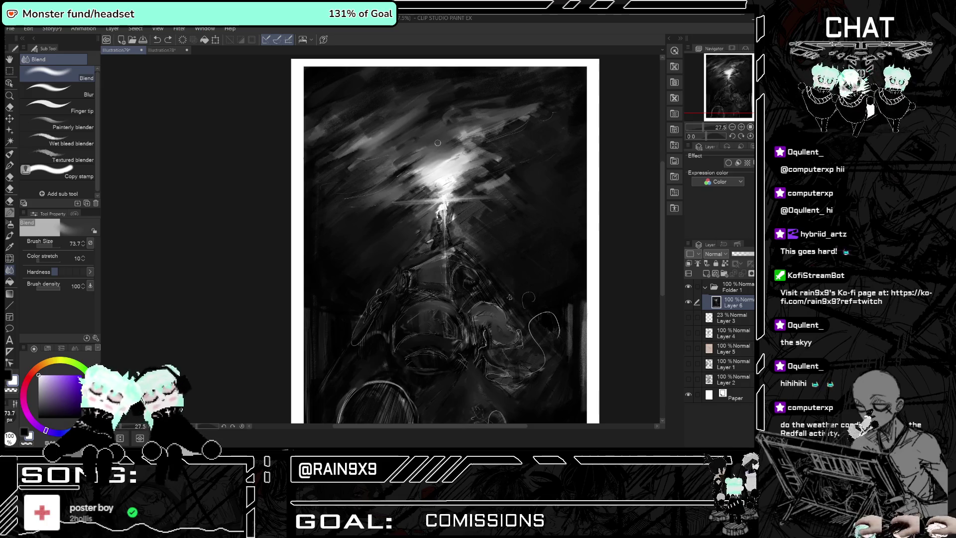
key(p)
drag(438, 156, 426, 141)
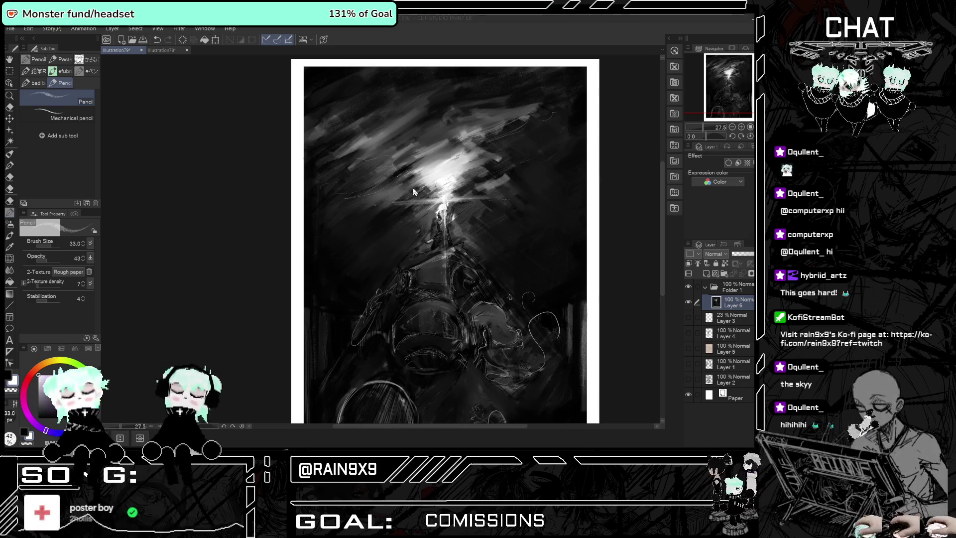
Undo the small stray mark and zoom in on the figure.
click(391, 196)
key(ctrl+z)
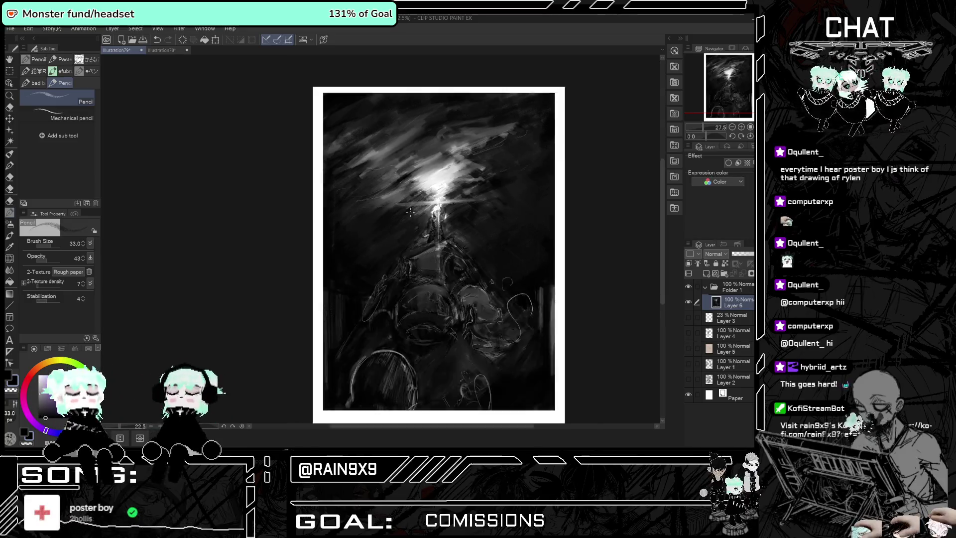
scroll(390, 224, up, 2)
scroll(443, 199, up, 5)
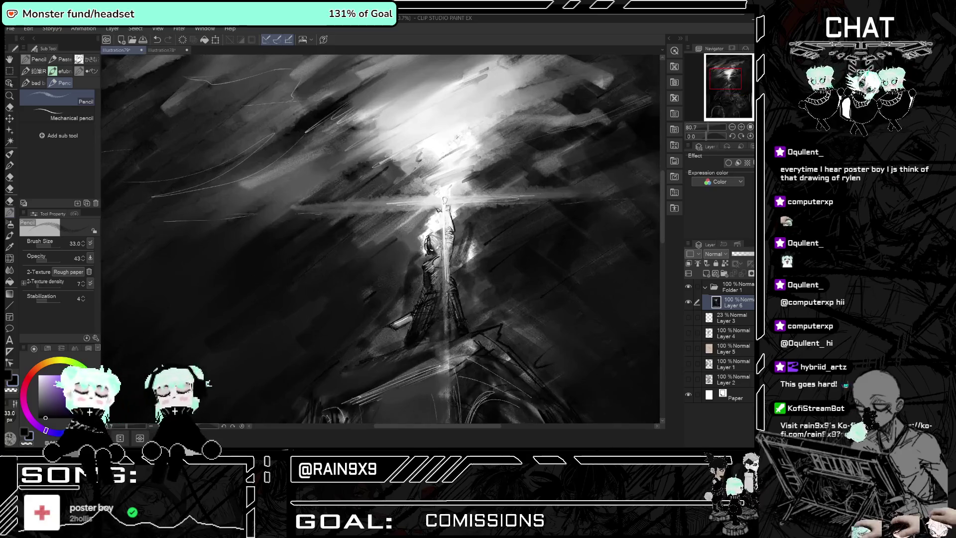
scroll(392, 246, down, 2)
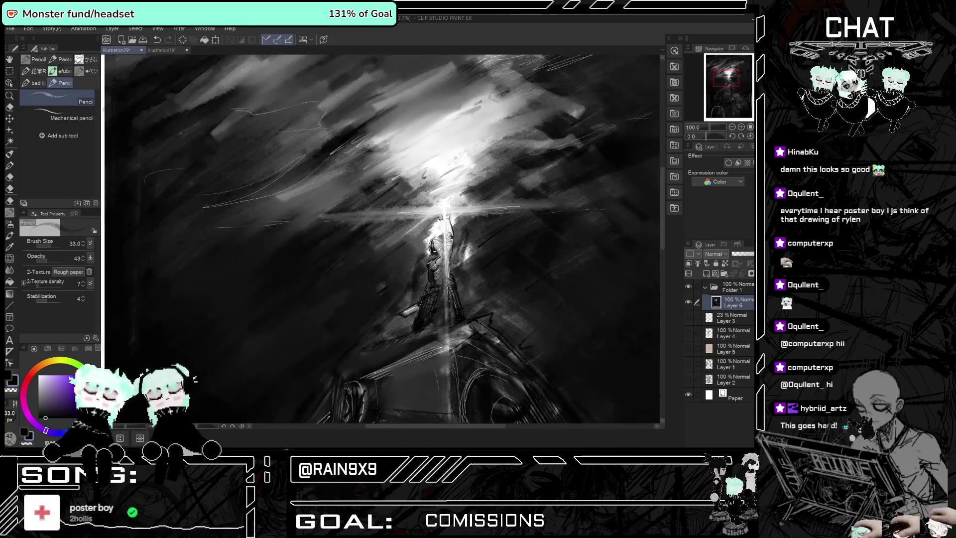
scroll(392, 246, down, 2)
scroll(392, 246, up, 2)
scroll(392, 246, up, 3)
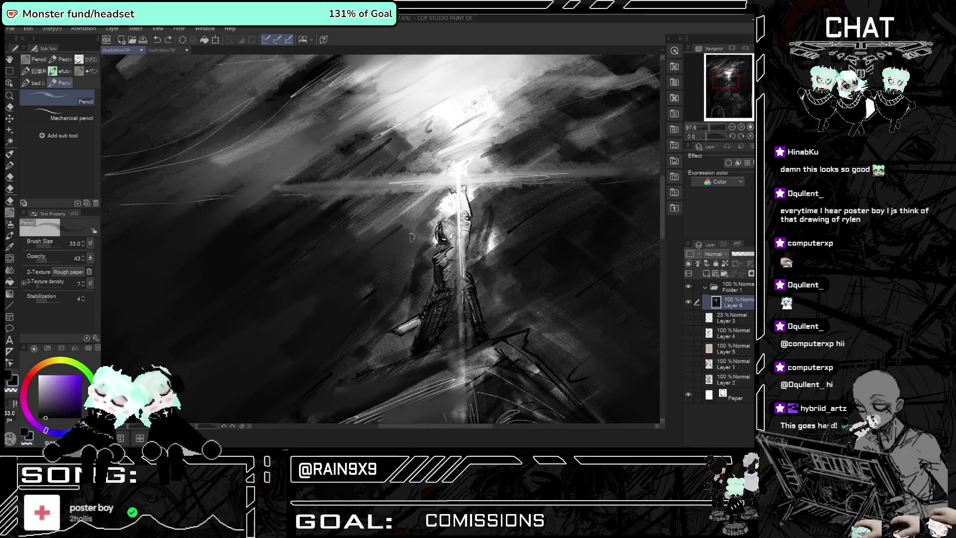
Reduce the pencil brush size to 21.
drag(84, 244, 87, 247)
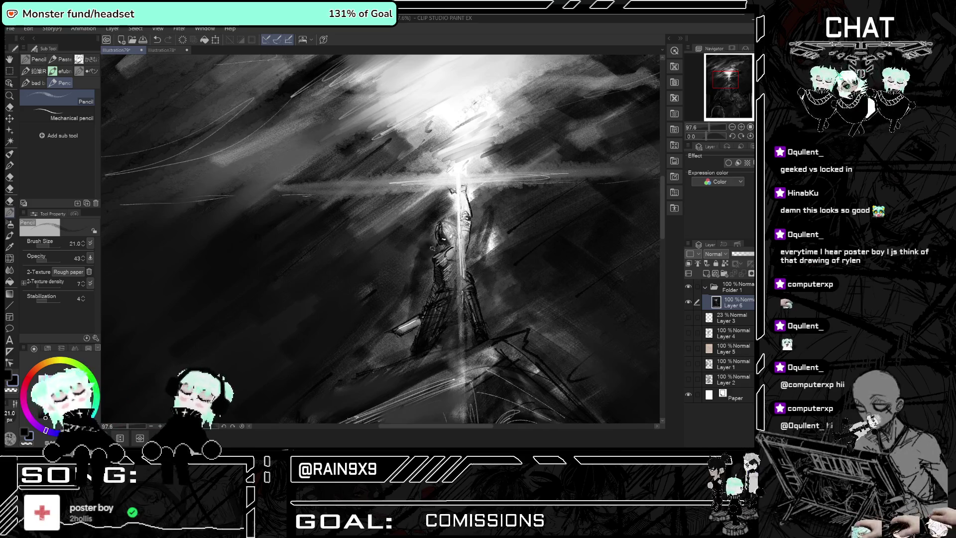
scroll(411, 240, down, 3)
scroll(411, 239, down, 2)
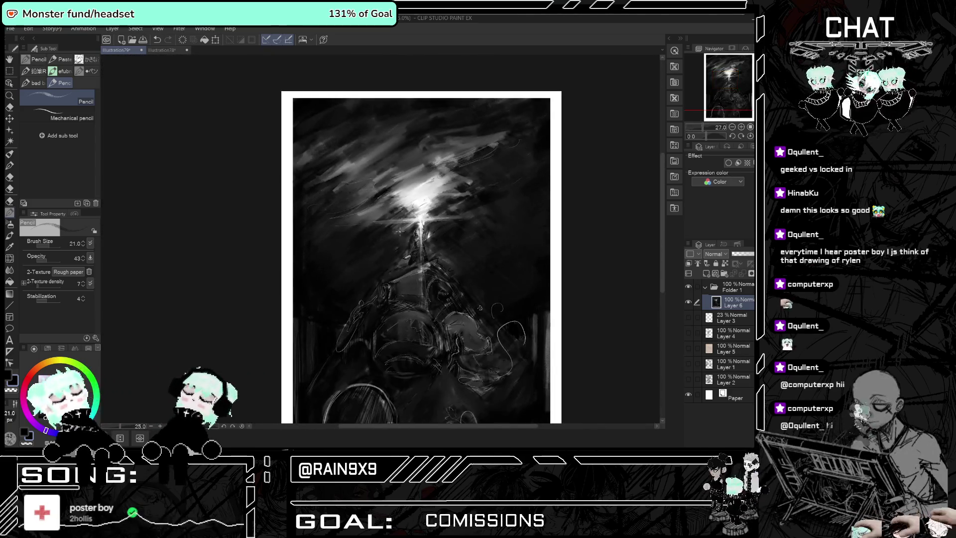
Zoom out to the light area, switch to white, and undo the last light strokes.
scroll(412, 240, down, 2)
scroll(411, 239, down, 1)
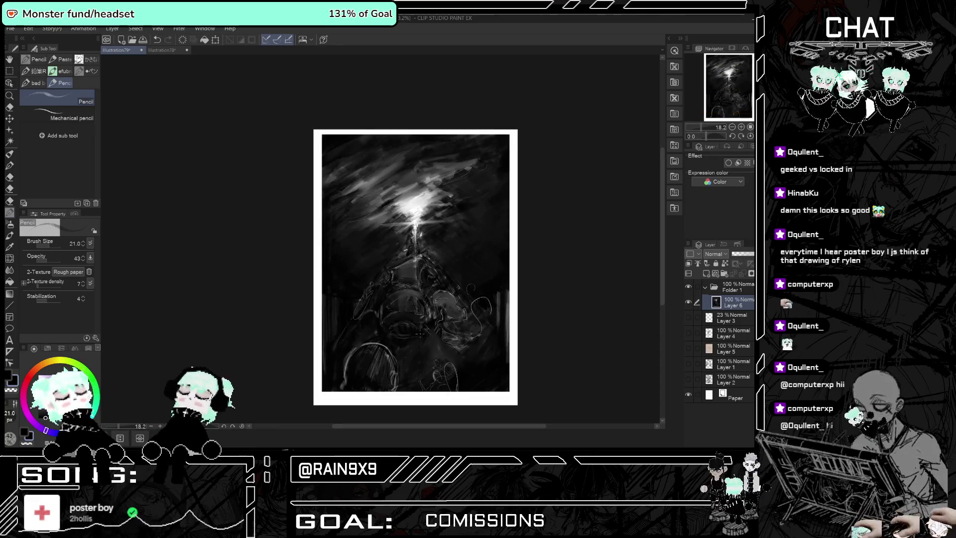
scroll(418, 316, up, 2)
scroll(416, 316, up, 1)
key(ctrl+minus)
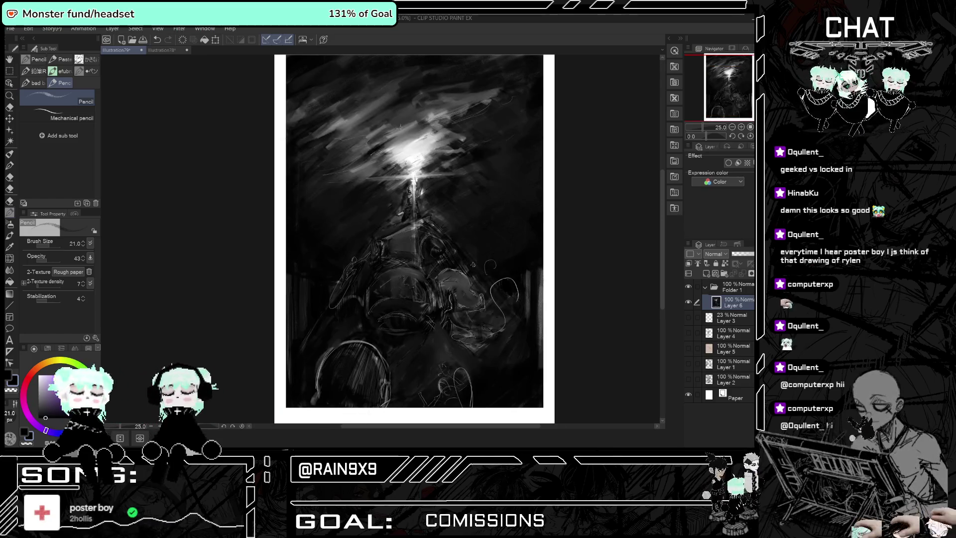
scroll(398, 224, up, 2)
scroll(399, 224, up, 2)
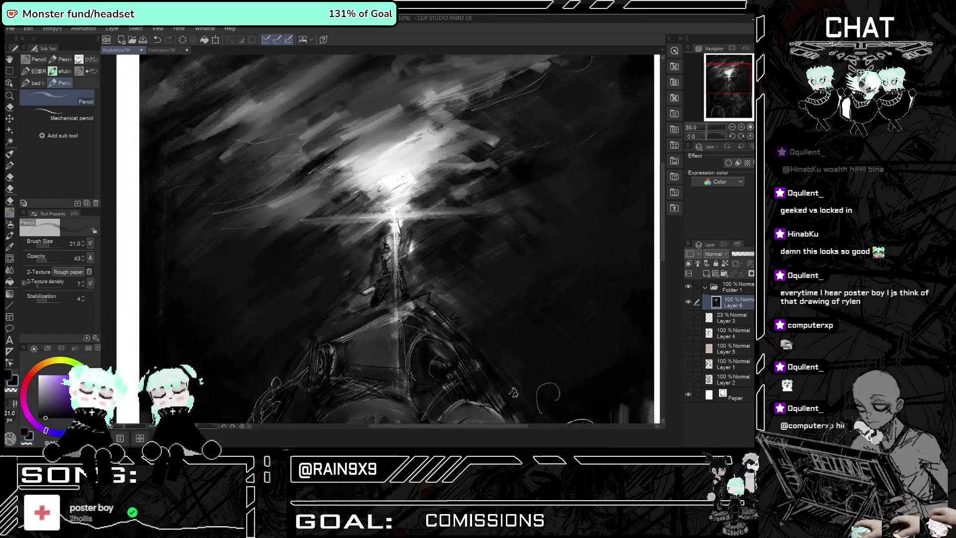
scroll(388, 239, down, 3)
scroll(388, 239, up, 1)
scroll(388, 239, up, 2)
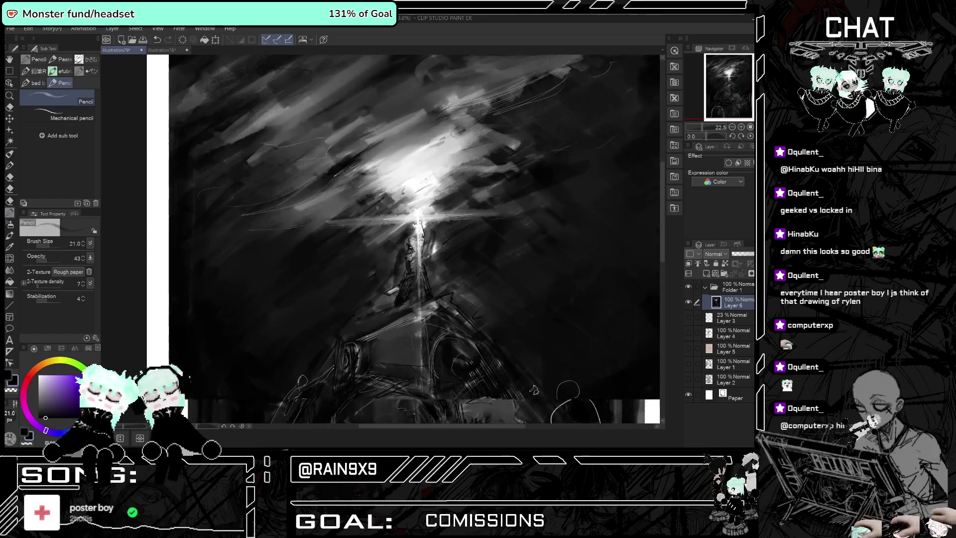
scroll(516, 123, up, 3)
key(x)
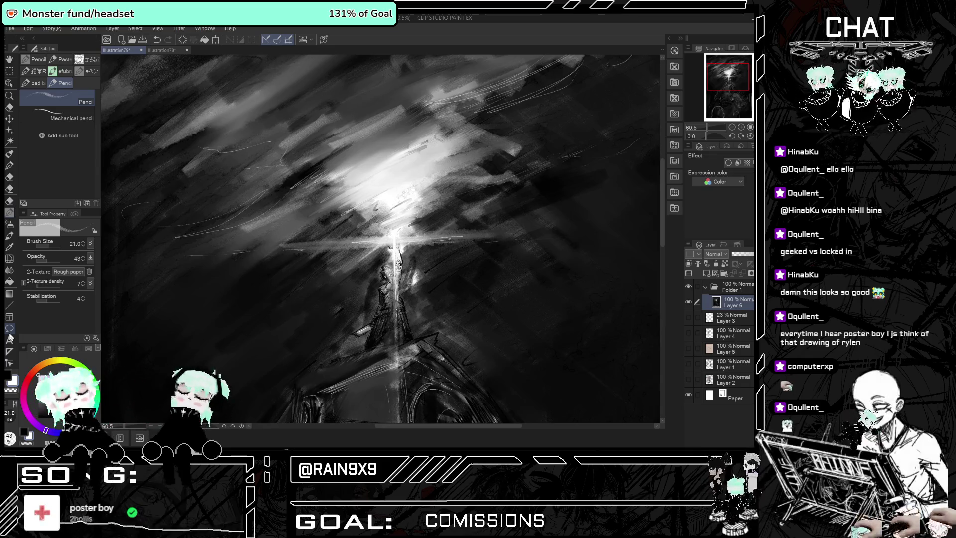
key(ctrl+z)
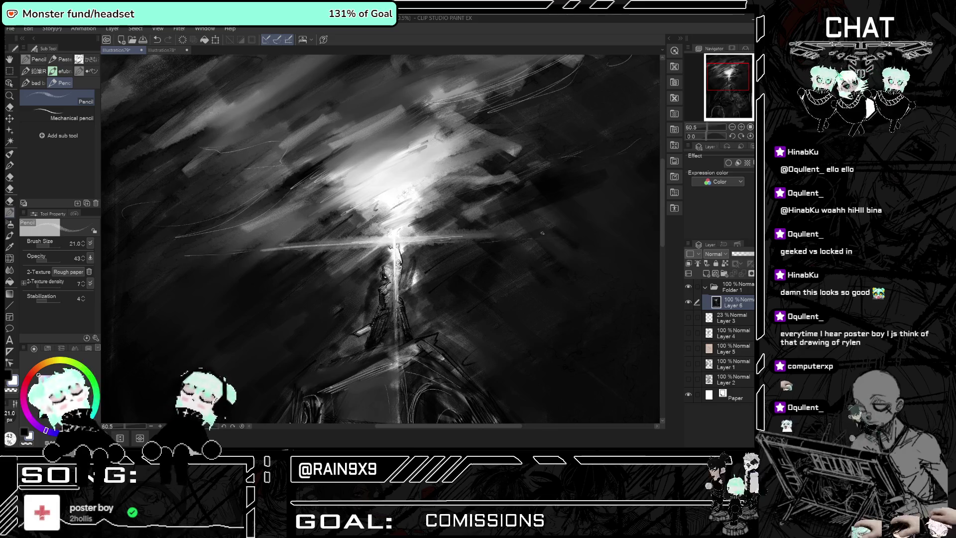
Draw a light stroke along the horizontal beam, comparing it with and without via undo/redo.
key(ctrl+z)
key(ctrl+z)
key(ctrl+z)
drag(276, 244, 381, 236)
key(ctrl+z)
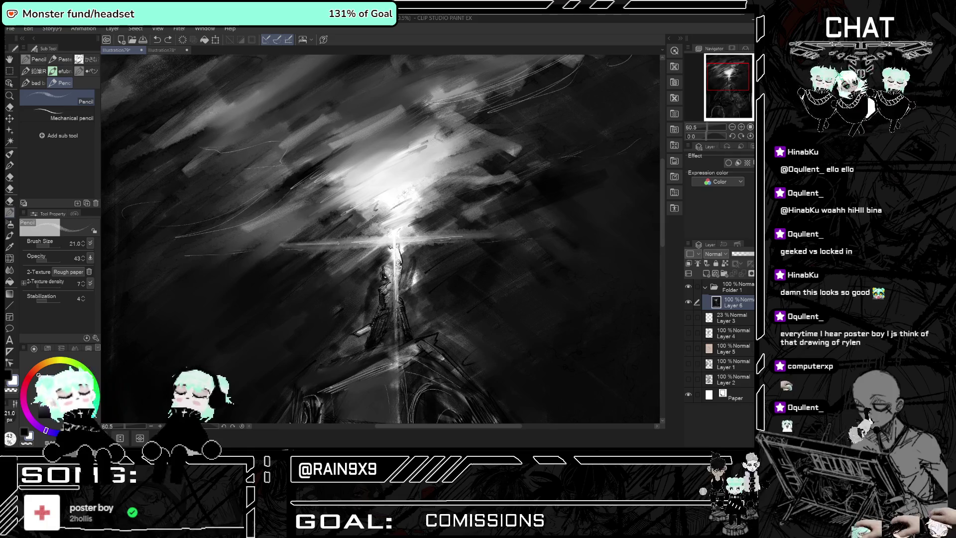
key(ctrl+y)
key(ctrl+z)
key(ctrl+z)
key(ctrl+y)
key(ctrl+y)
key(ctrl+z)
key(ctrl+z)
key(ctrl+y)
key(ctrl+z)
key(ctrl+y)
key(ctrl+z)
key(ctrl+y)
key(ctrl+z)
key(ctrl+y)
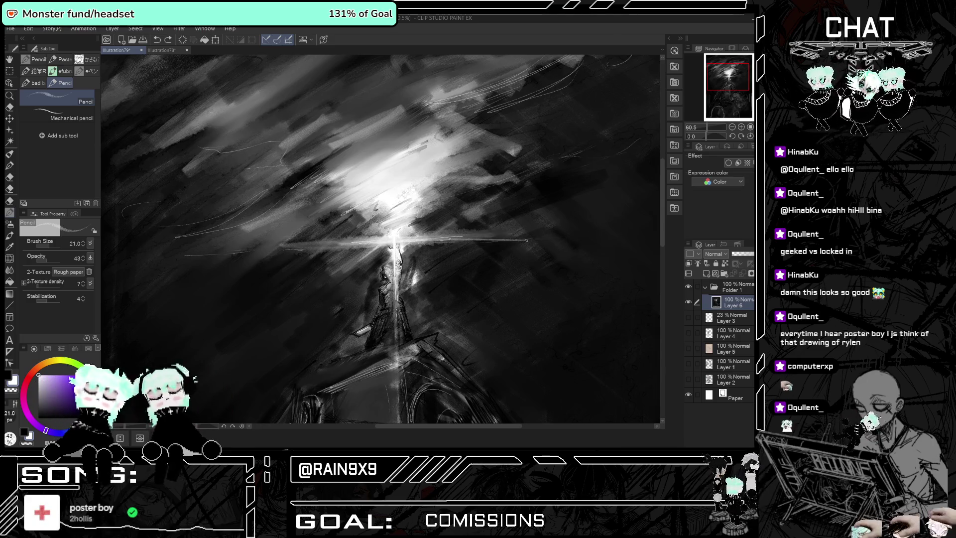
key(ctrl+z)
key(ctrl+y)
key(ctrl+z)
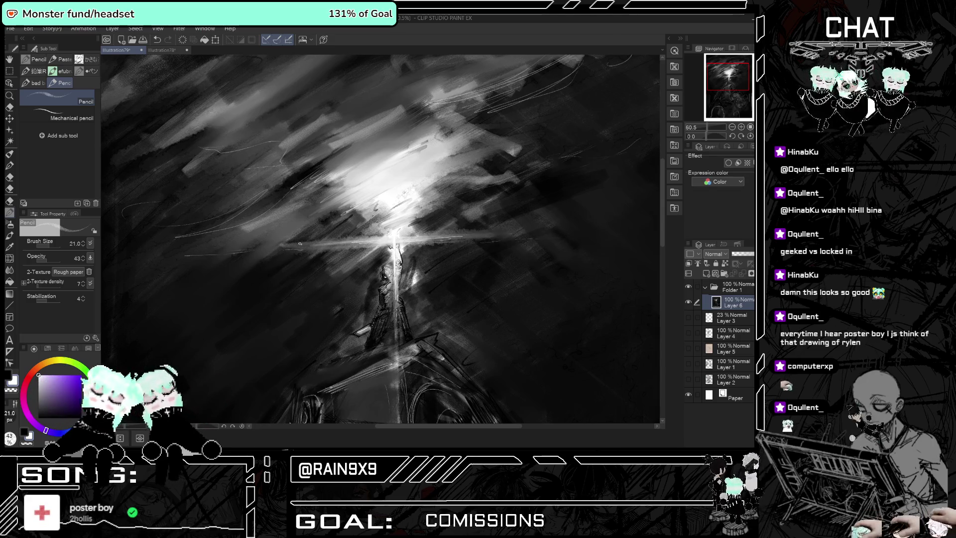
key(ctrl+z)
key(ctrl+z)
key(ctrl+y)
key(ctrl+y)
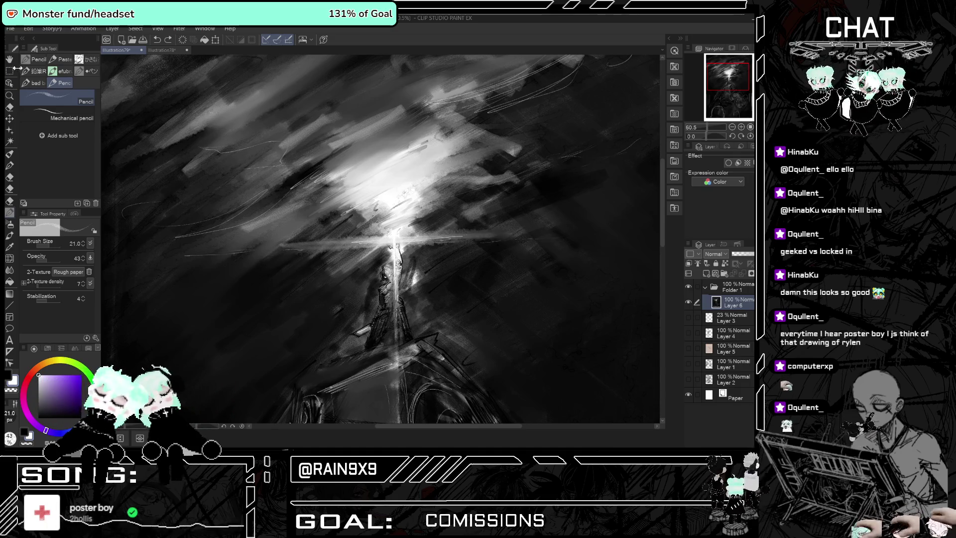
Tilt the canvas view to draw at an angle, then rotate it back upright.
key(r)
drag(573, 398, 644, 281)
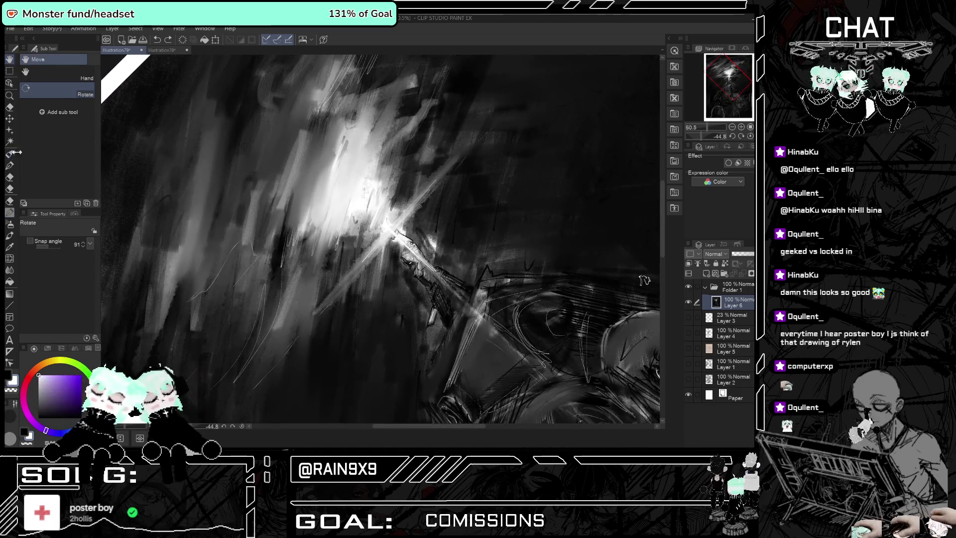
key(p)
key(ctrl+y)
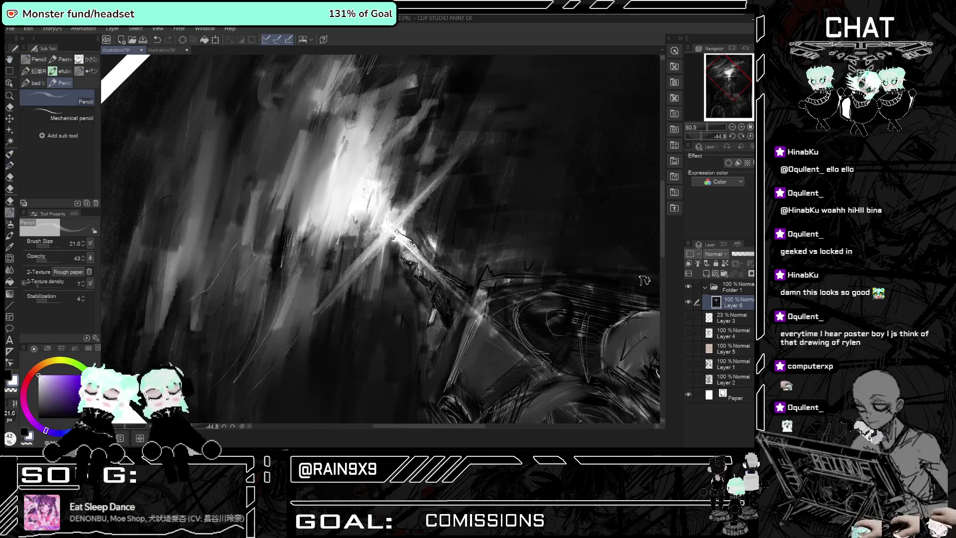
key(ctrl+z)
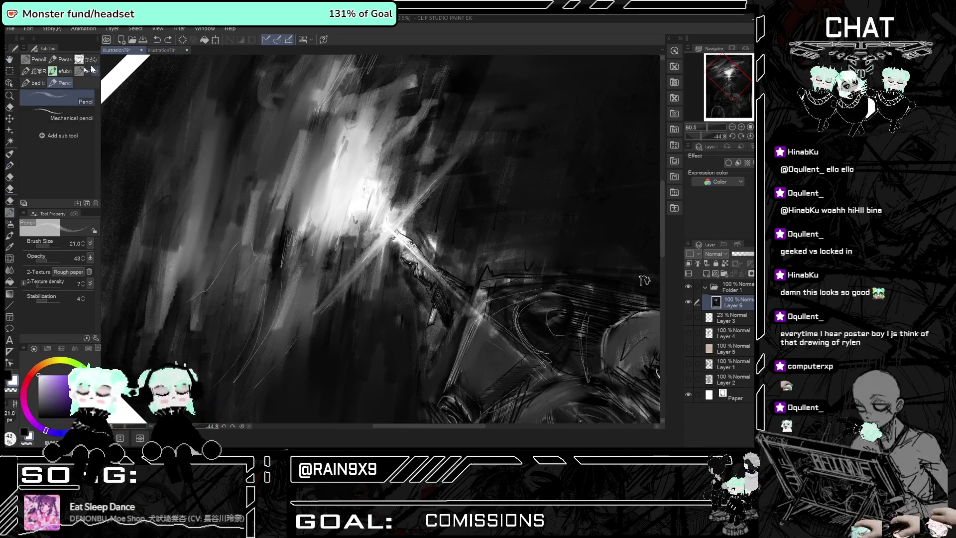
key(r)
drag(644, 280, 467, 189)
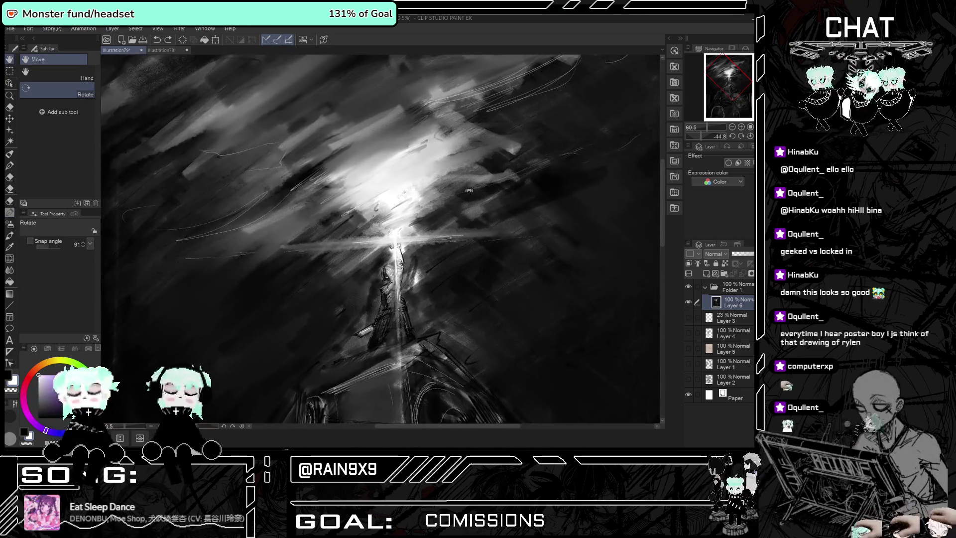
Add a faint light pencil stroke through the central glow.
click(11, 213)
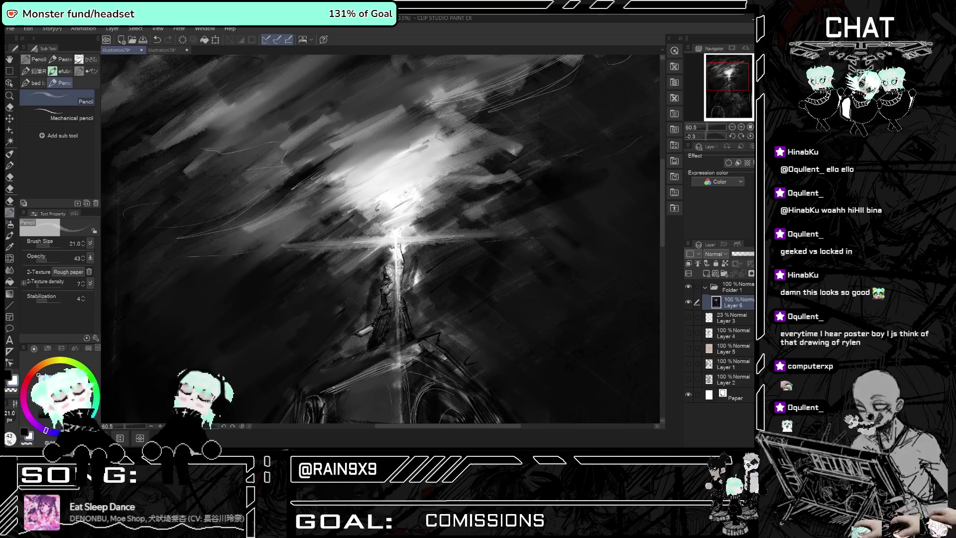
drag(338, 247, 427, 239)
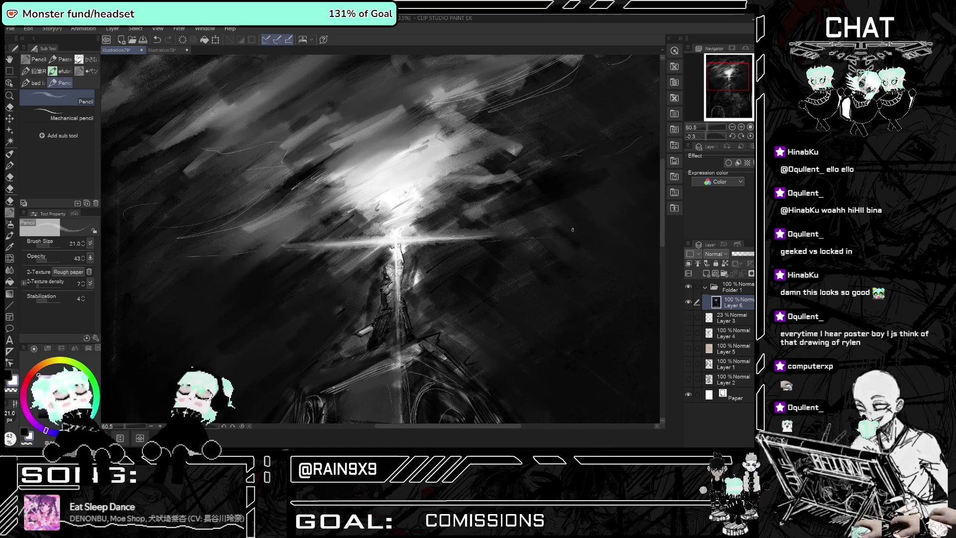
scroll(476, 240, down, 2)
scroll(315, 136, down, 3)
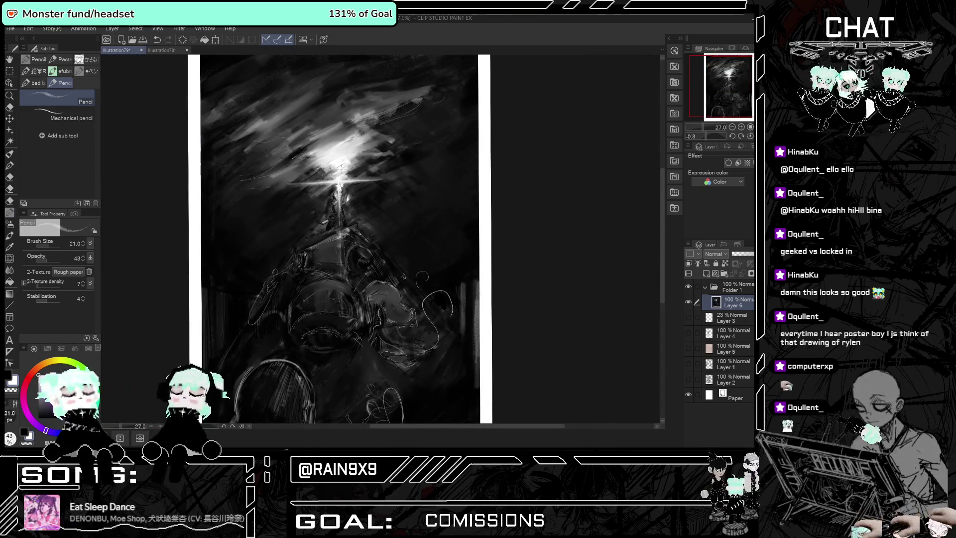
Switch from the pencil to Hybrid Brush Pt 2 at size 1.0 and opacity 61.
scroll(324, 164, up, 2)
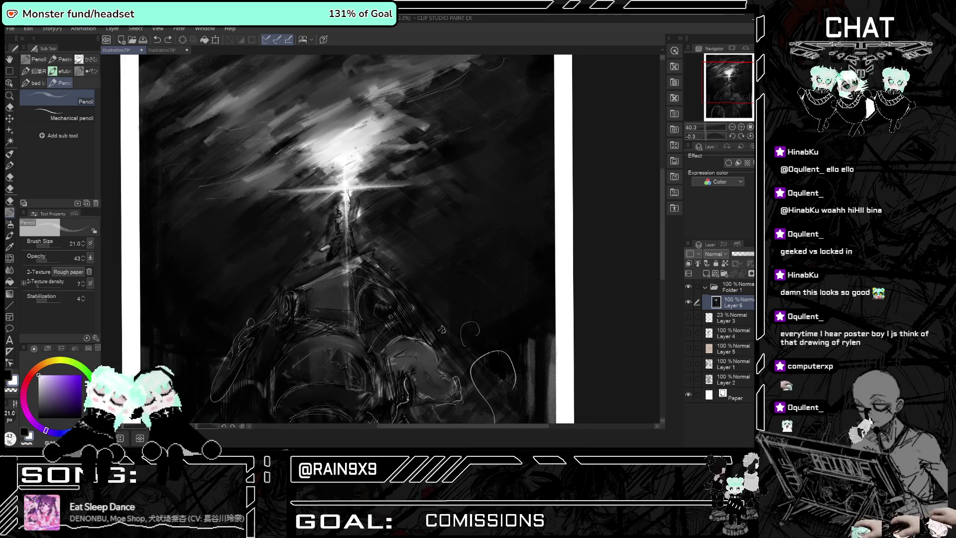
key(b)
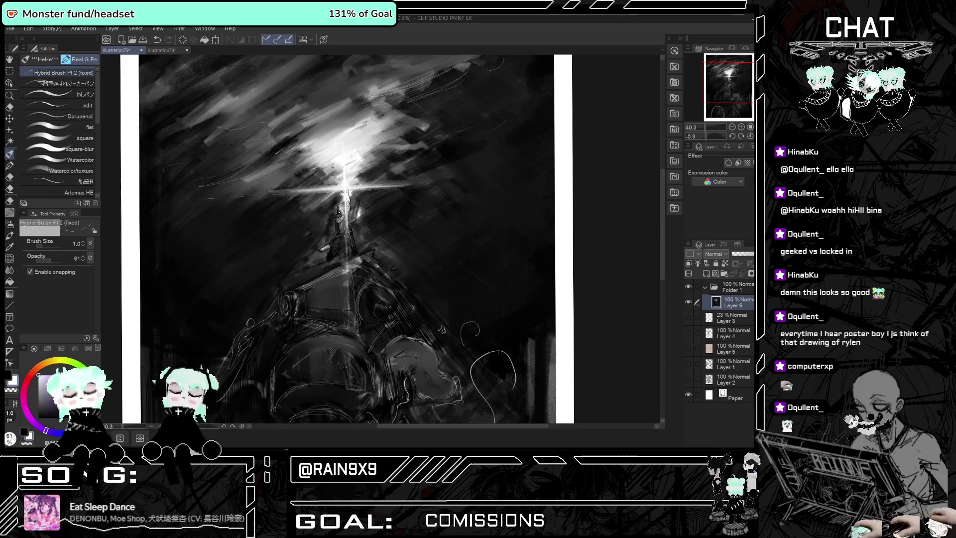
scroll(246, 287, down, 3)
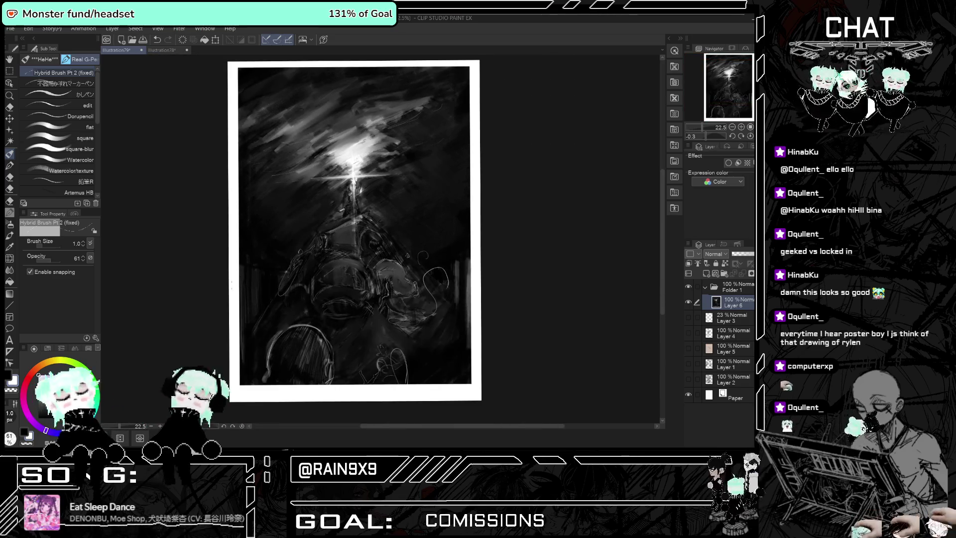
scroll(247, 287, up, 1)
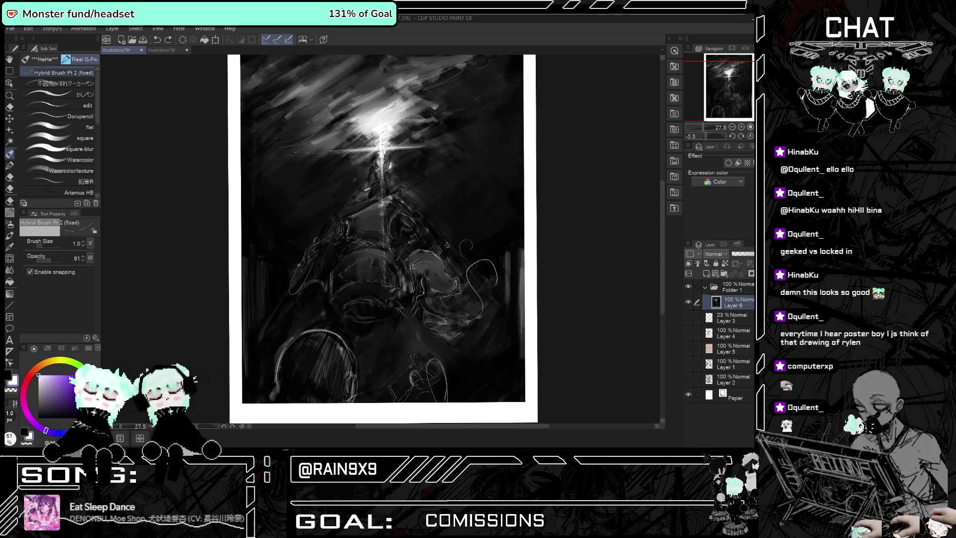
Keep the figure's light strokes after an undo/redo check, then paint a small black stroke on the structure.
key(ctrl+z)
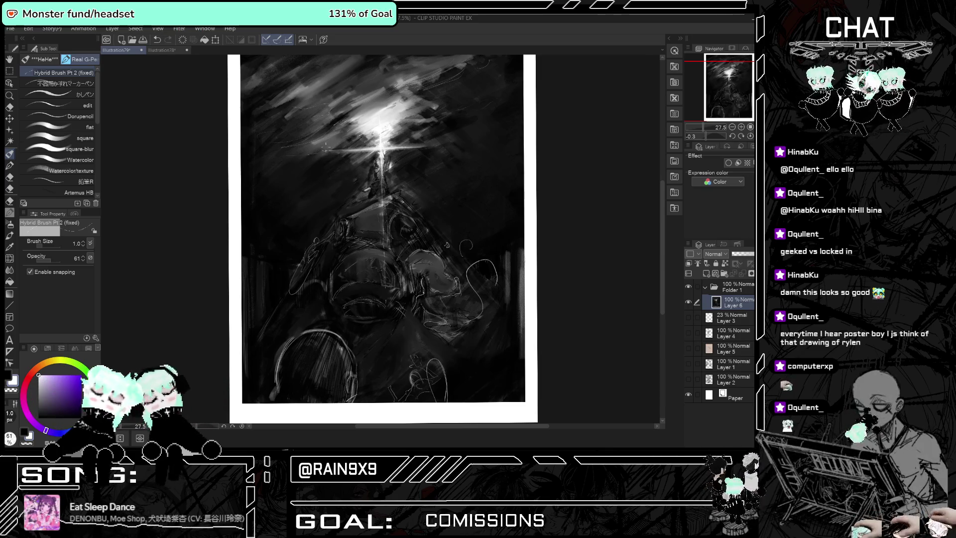
key(ctrl+y)
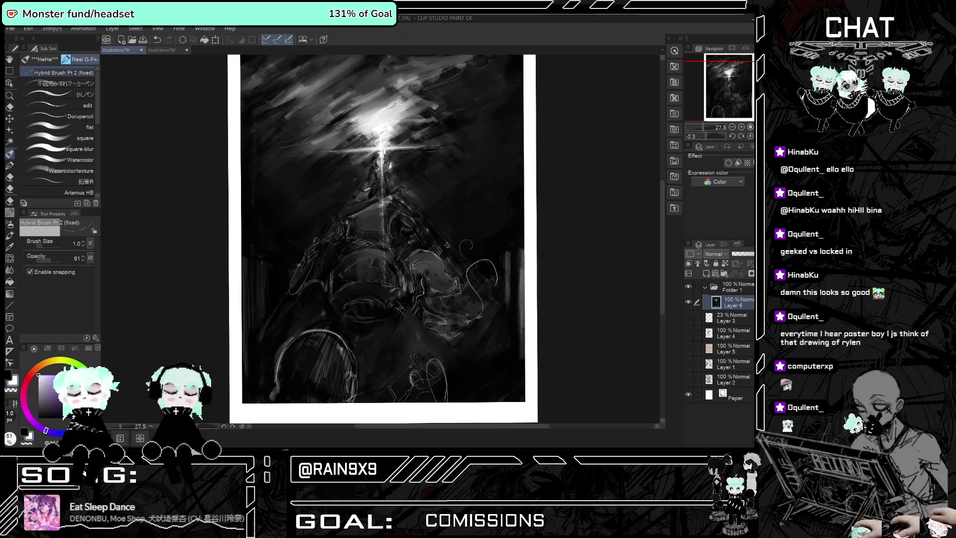
key(ctrl+z)
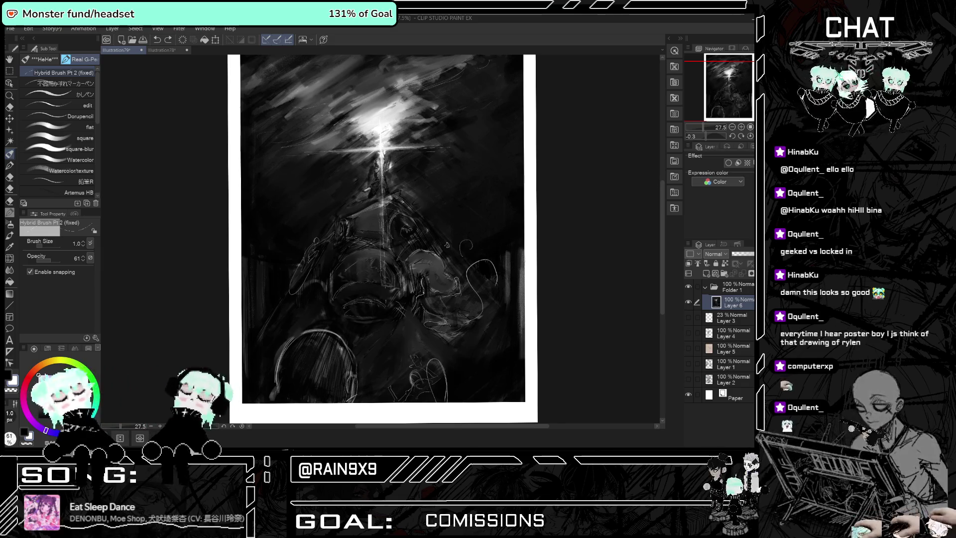
key(ctrl+y)
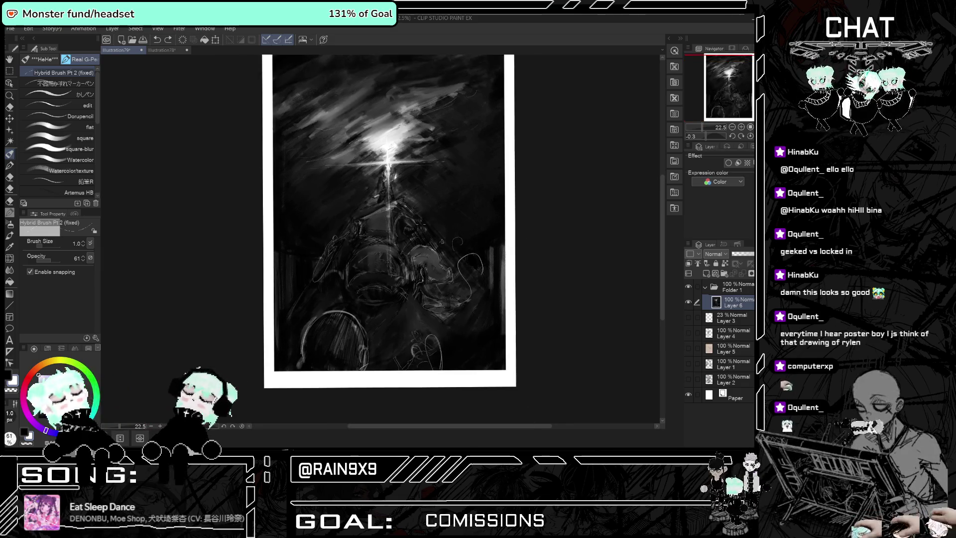
key(x)
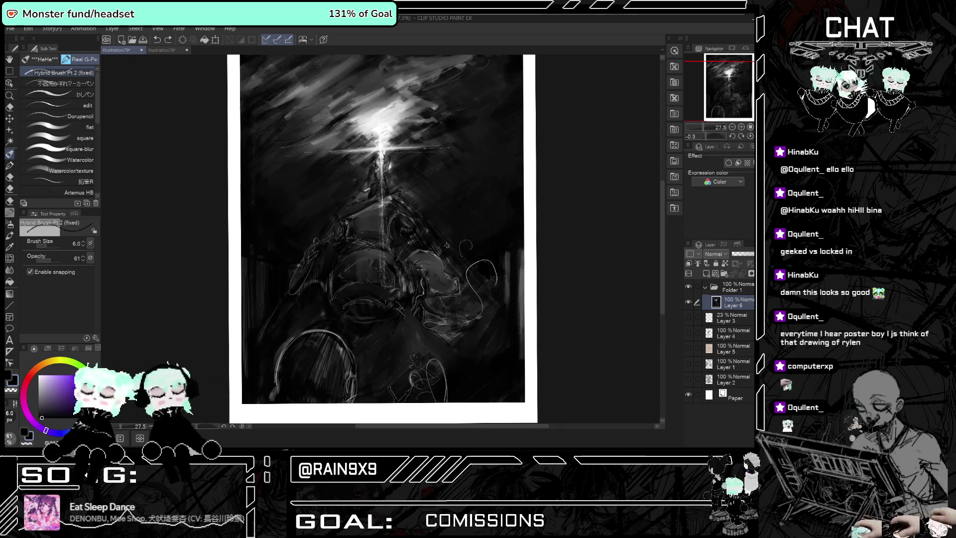
drag(426, 273, 431, 289)
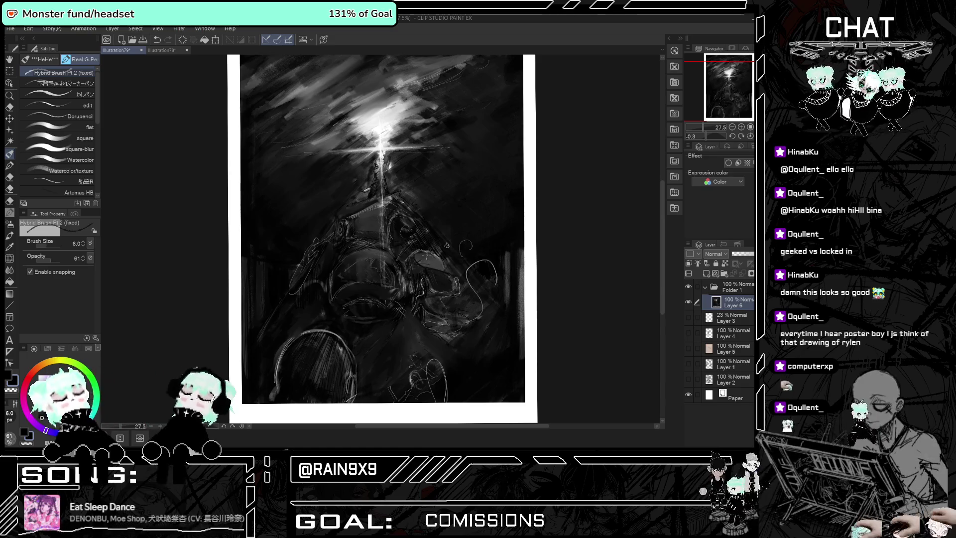
Undo the small black stroke and pan and zoom the view to 40.3% on the light burst.
key(ctrl+z)
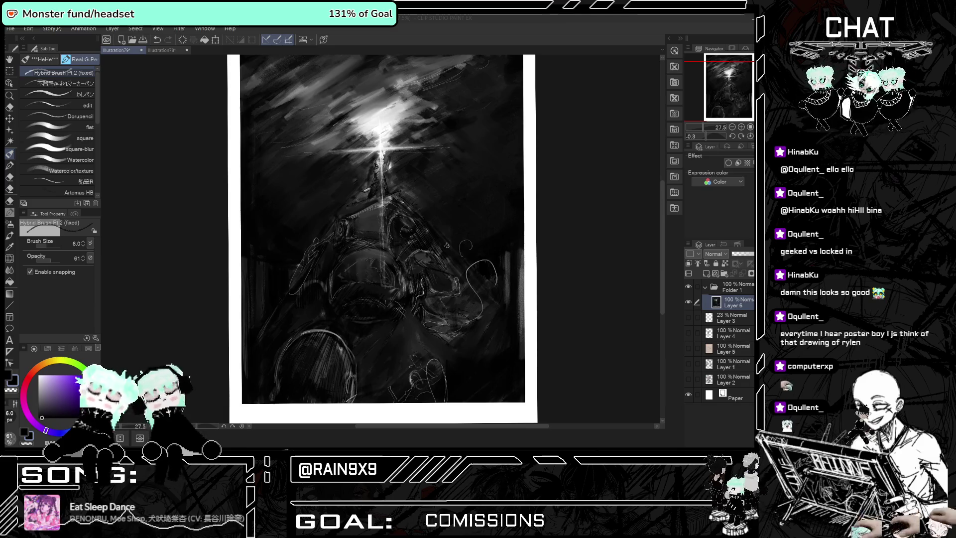
click(595, 271)
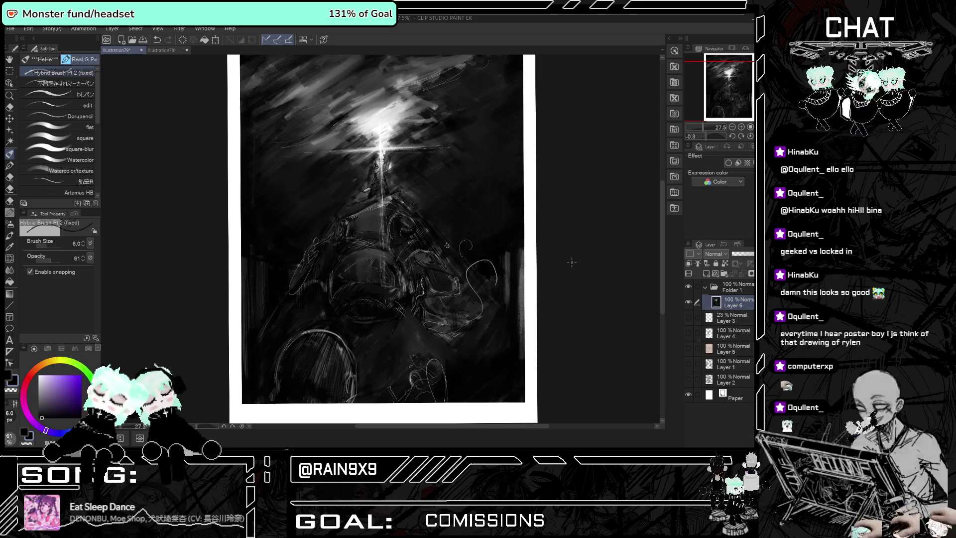
drag(595, 272, 622, 282)
scroll(410, 191, up, 2)
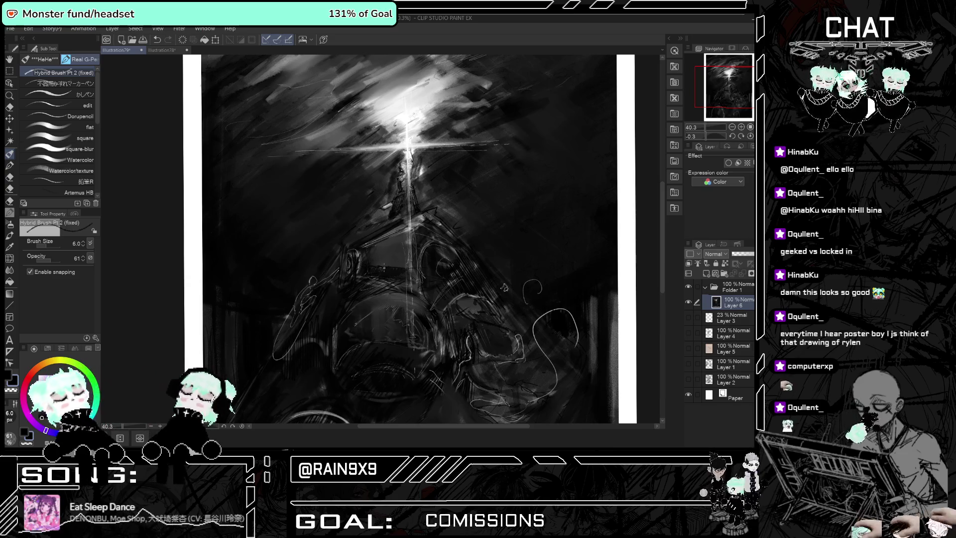
Lower the brush opacity to 26 and repaint soft strokes across the structure below the burst.
key(ctrl+z)
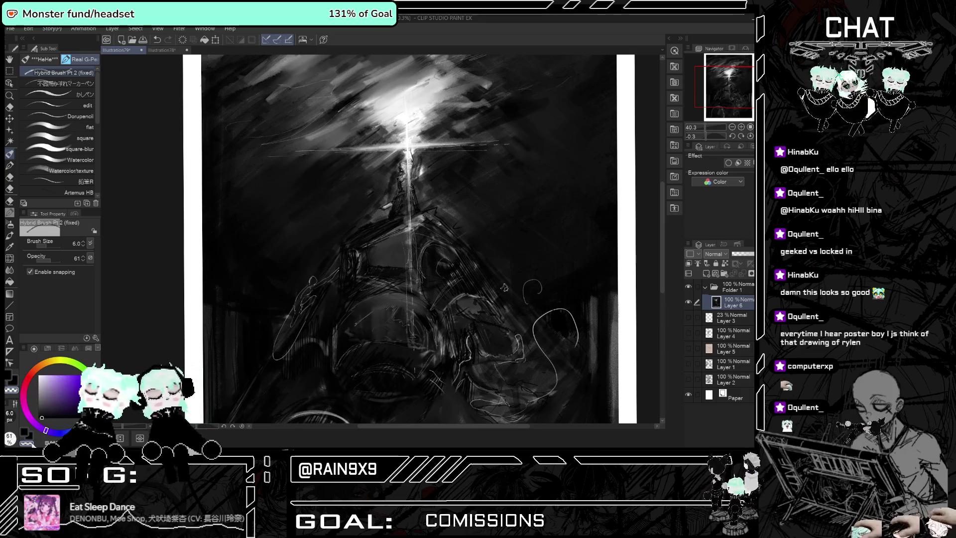
drag(406, 222, 368, 238)
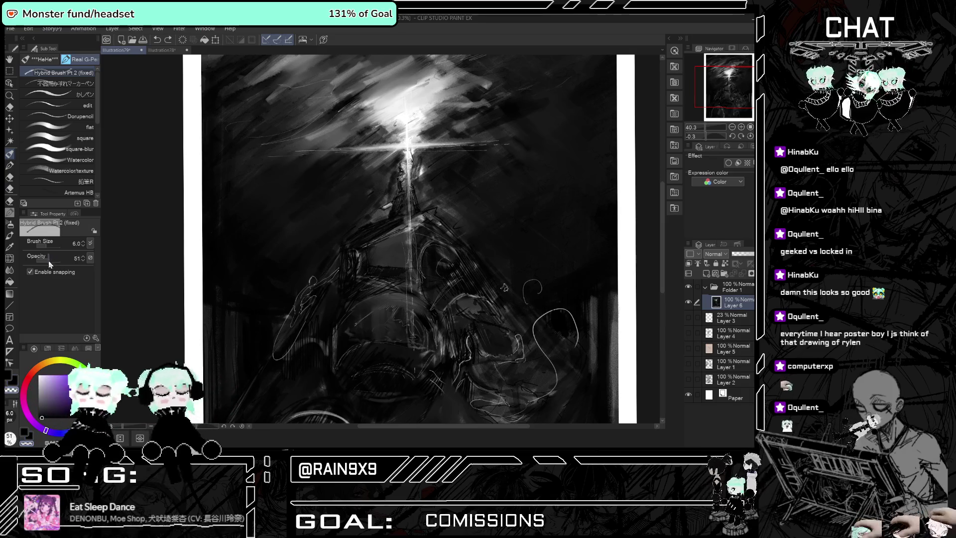
drag(47, 260, 39, 260)
key(ctrl+z)
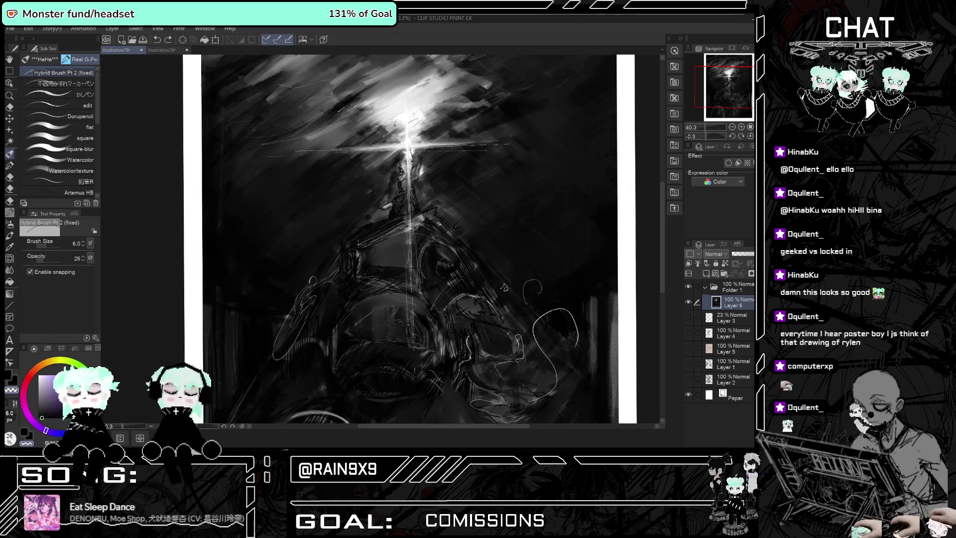
mouse_move(406, 220)
mouse_down()
mouse_move(356, 244)
mouse_move(363, 234)
mouse_up()
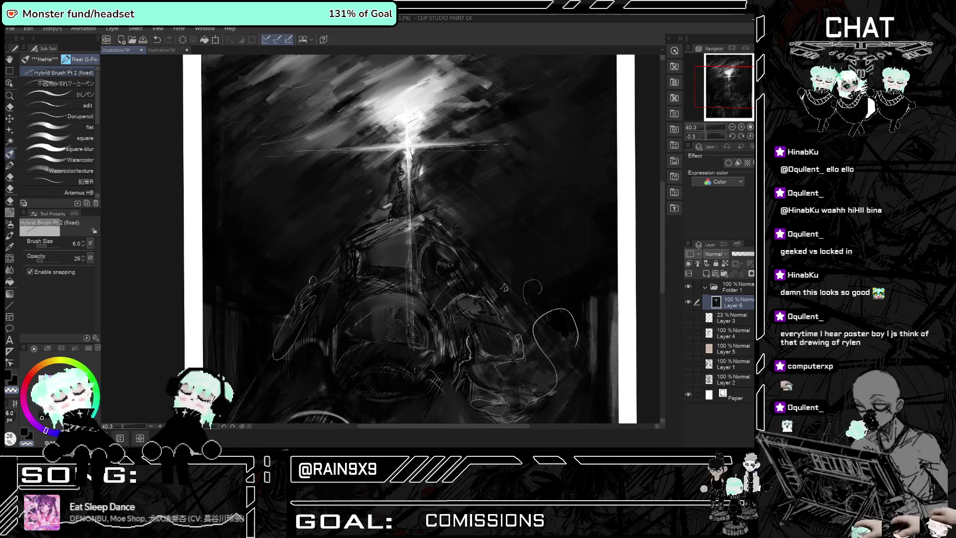
scroll(410, 213, down, 2)
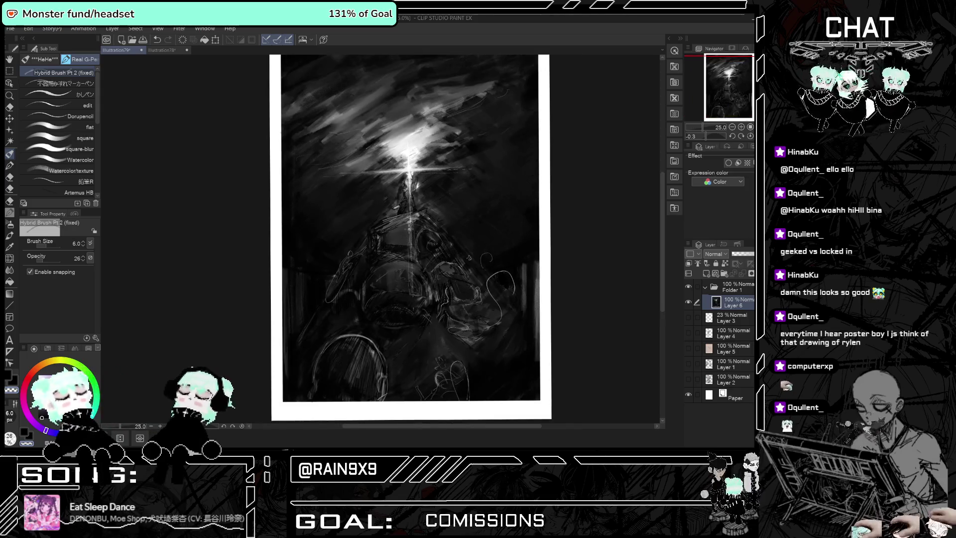
Add two thin light vertical lines near the left edge, then set brush size to 3.
scroll(410, 229, up, 1)
drag(279, 158, 281, 315)
drag(277, 197, 277, 264)
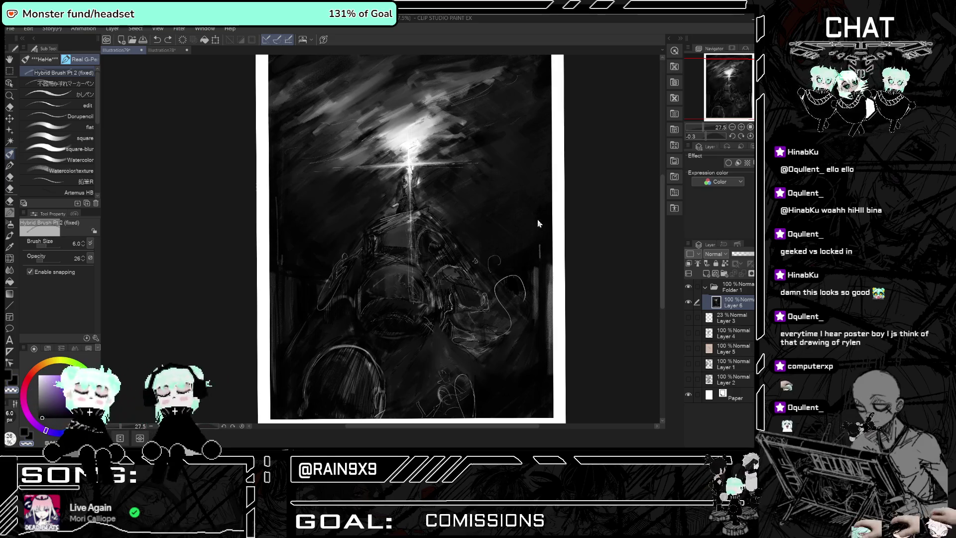
click(83, 246)
click(84, 246)
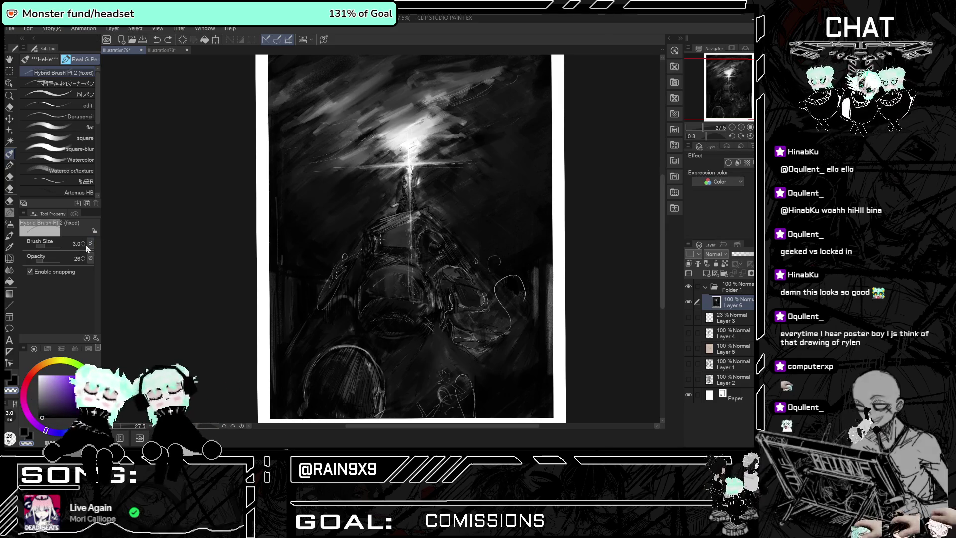
Draw two thin vertical lines and a light horizontal stroke near the right edge.
drag(537, 194, 538, 250)
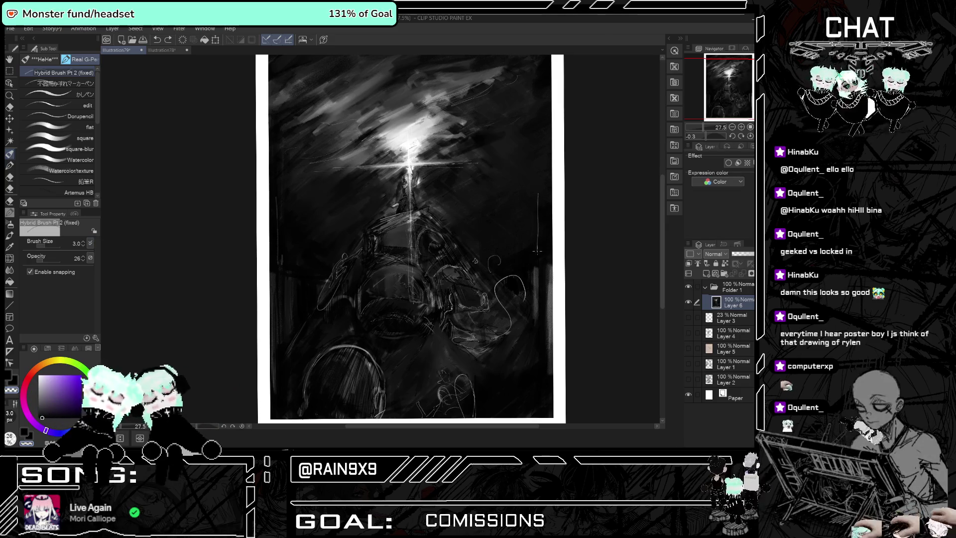
drag(539, 202, 539, 231)
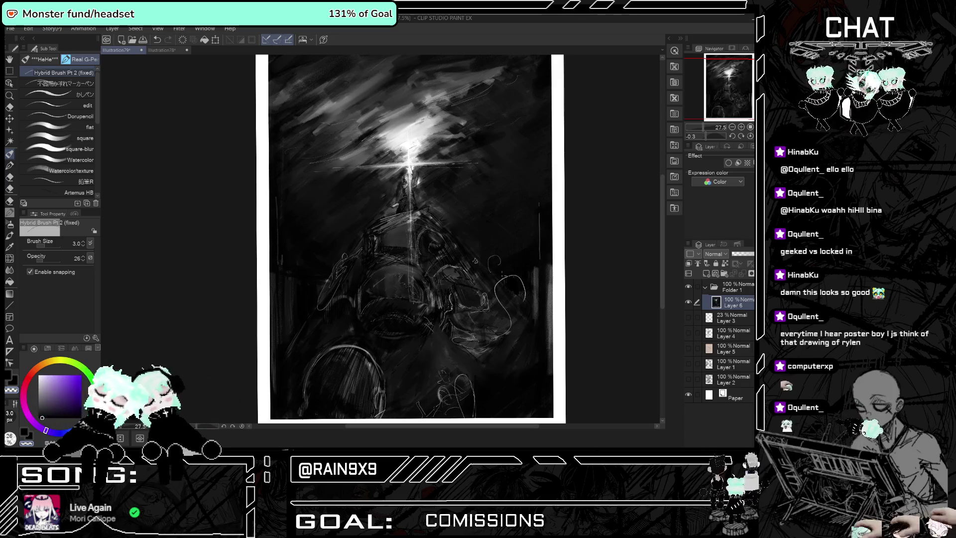
drag(505, 266, 531, 260)
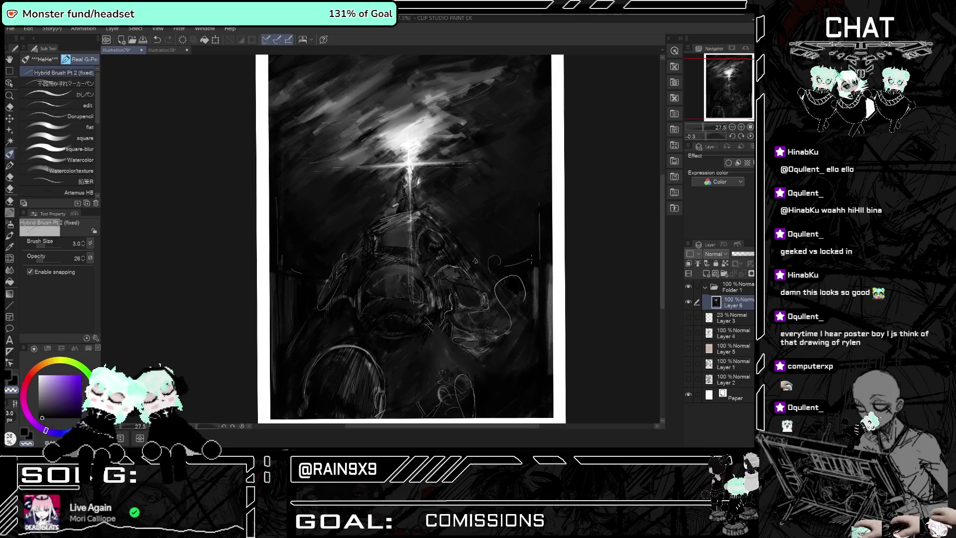
key(ctrl+z)
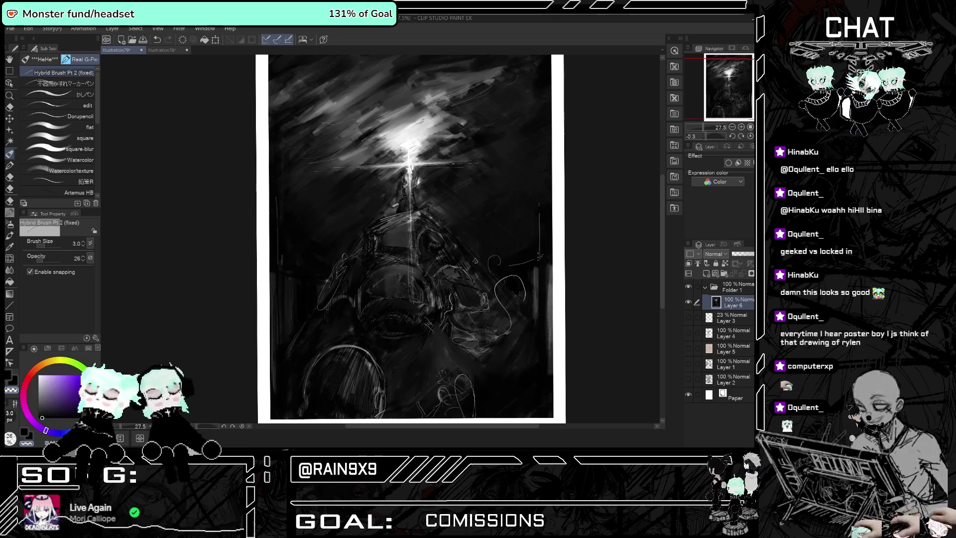
drag(504, 268, 547, 254)
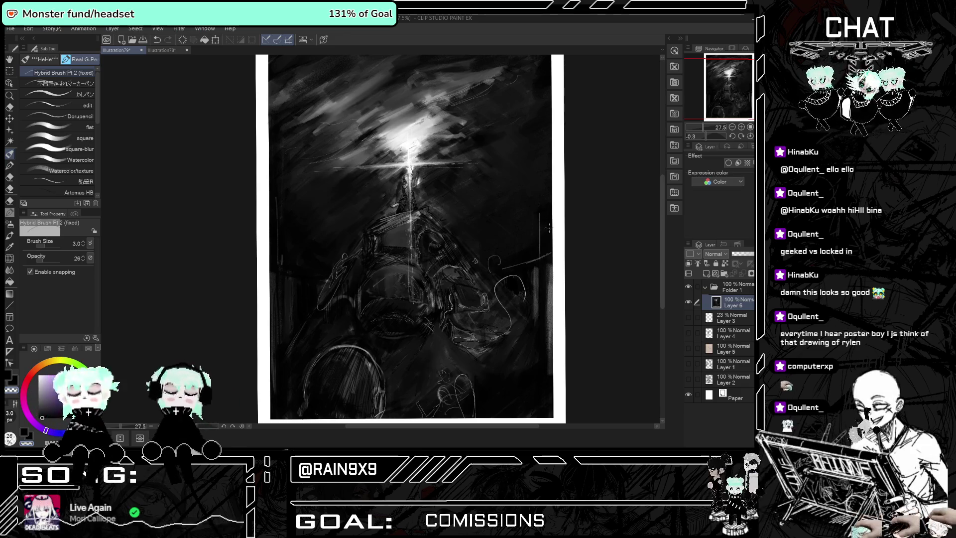
Add a short vertical light line at right and return the brush size to 6.
scroll(543, 204, up, 1)
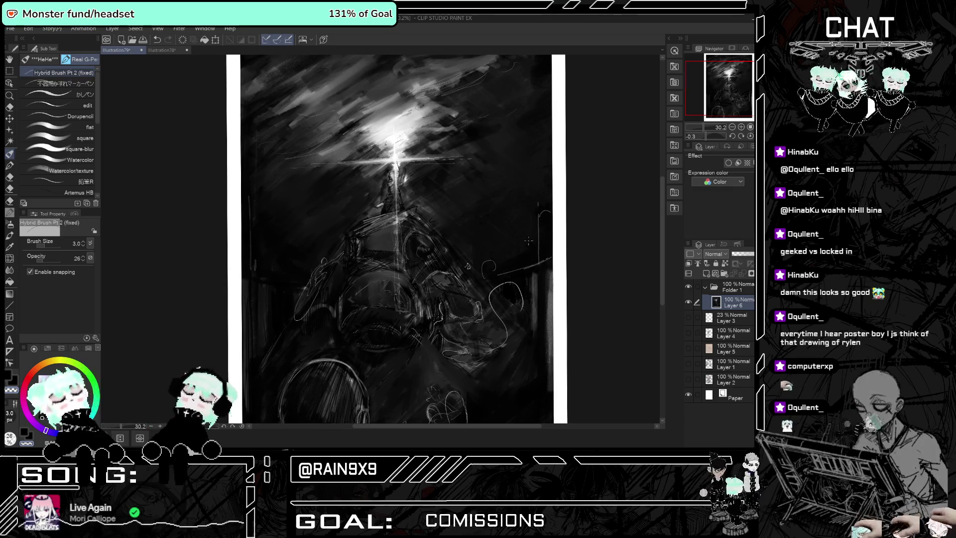
drag(522, 226, 521, 263)
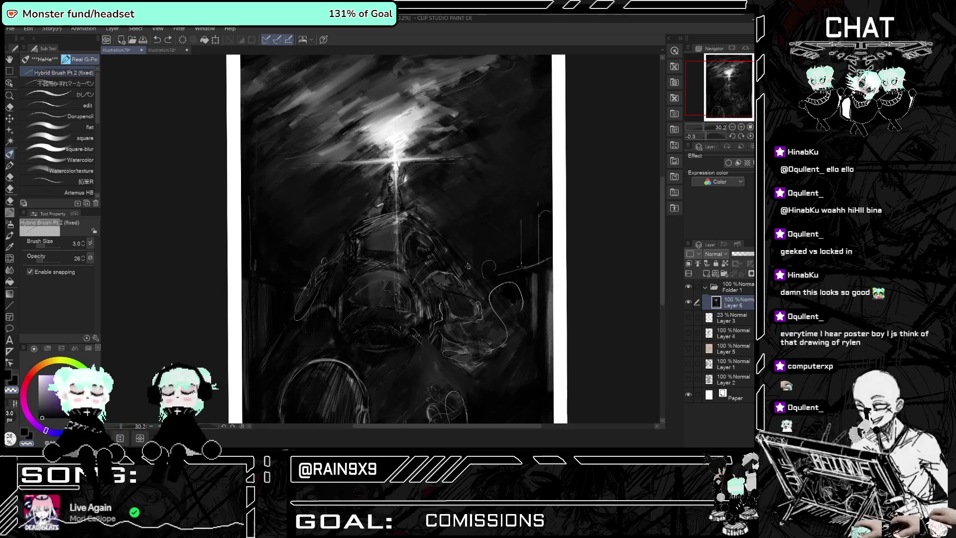
drag(521, 226, 521, 262)
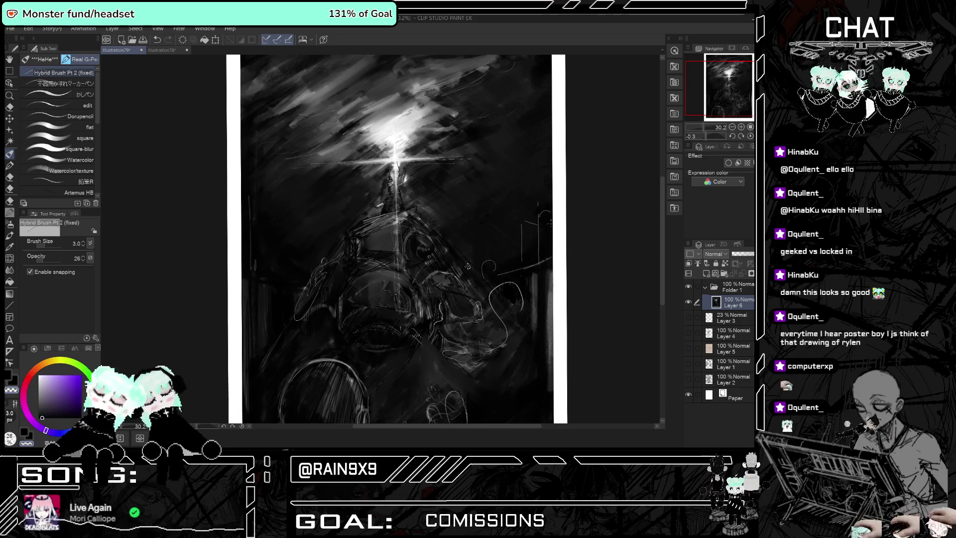
drag(507, 233, 506, 258)
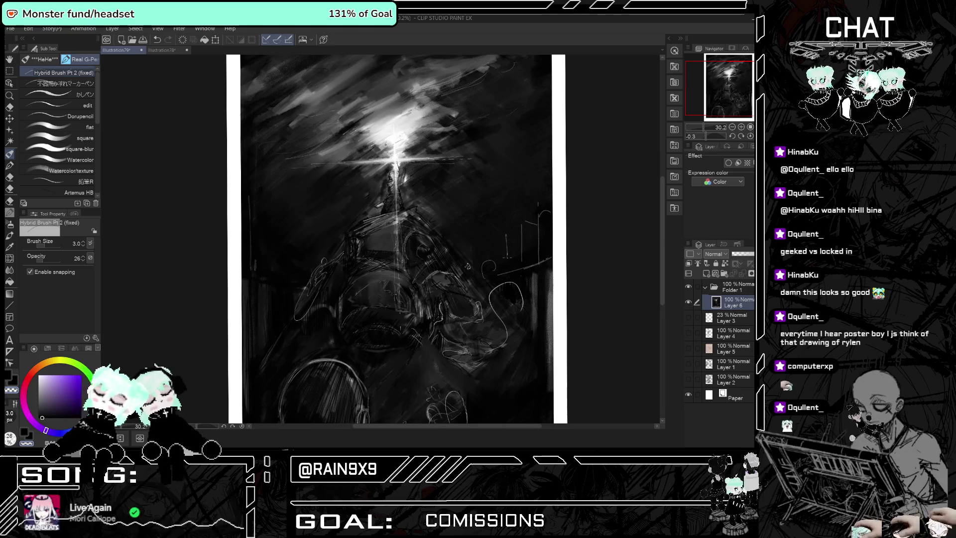
key(ctrl+z)
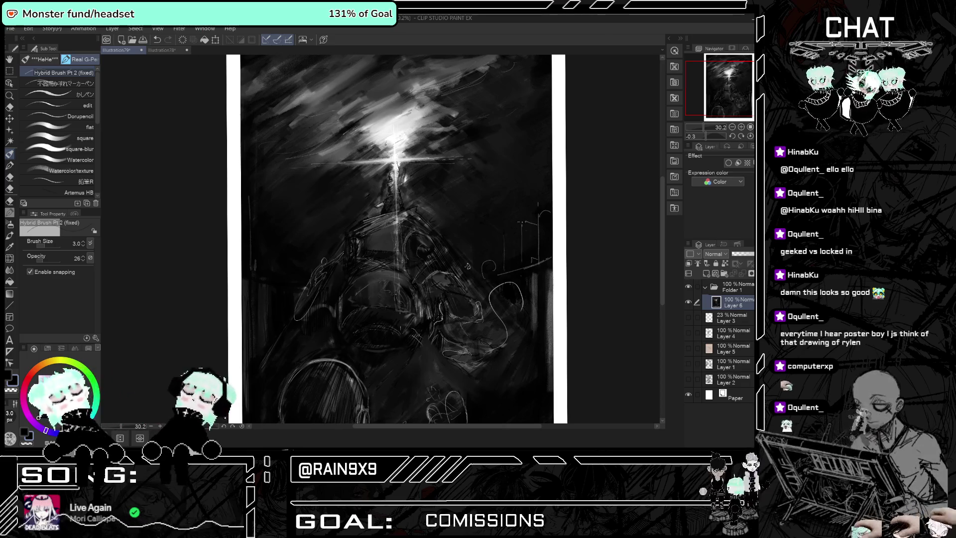
click(83, 241)
click(83, 242)
click(83, 242)
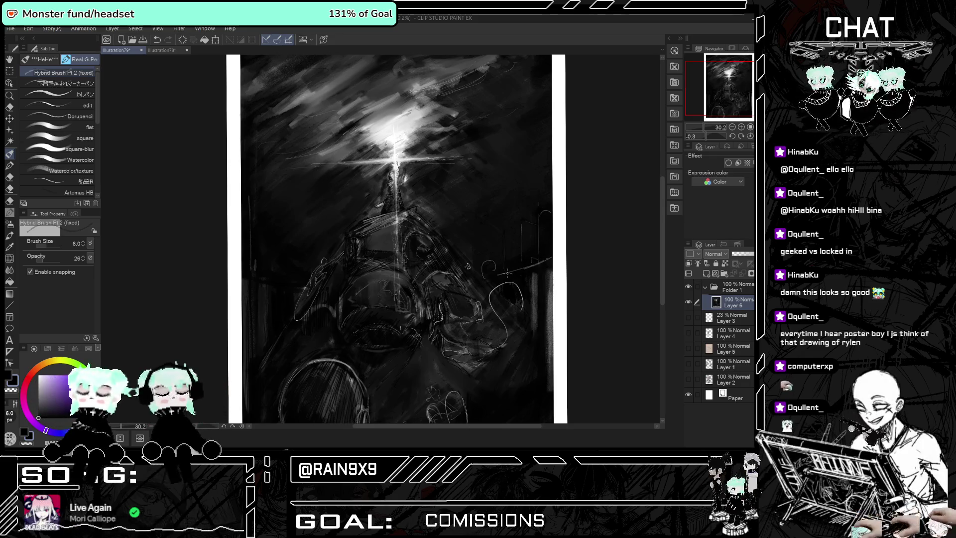
scroll(504, 272, down, 1)
Raise the Hybrid Brush opacity to 48 and paint one faint stroke across the dark structure.
scroll(410, 316, up, 1)
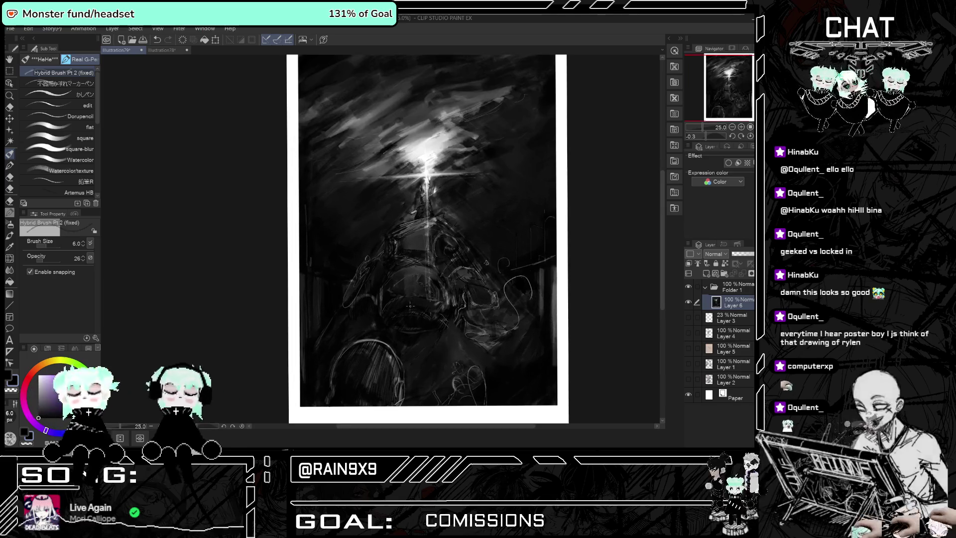
scroll(409, 316, up, 1)
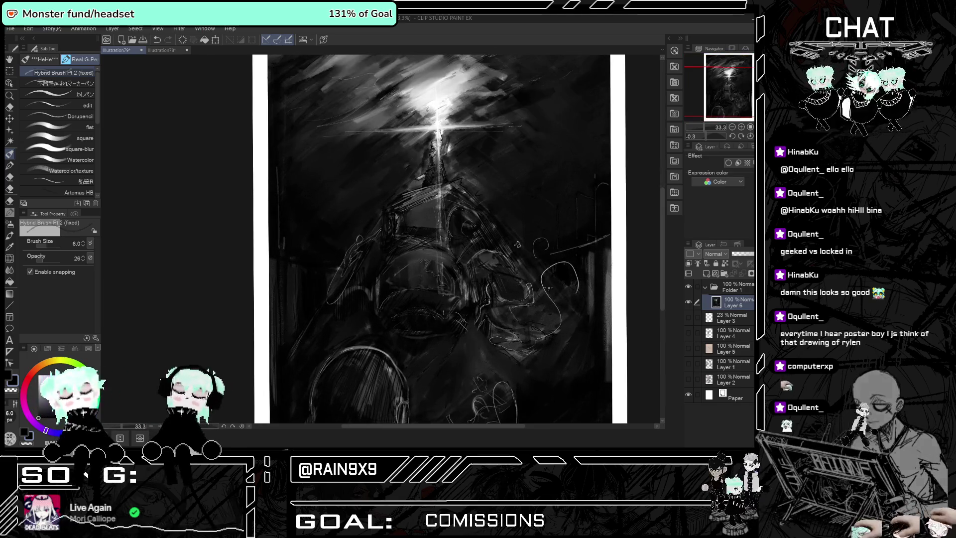
click(48, 260)
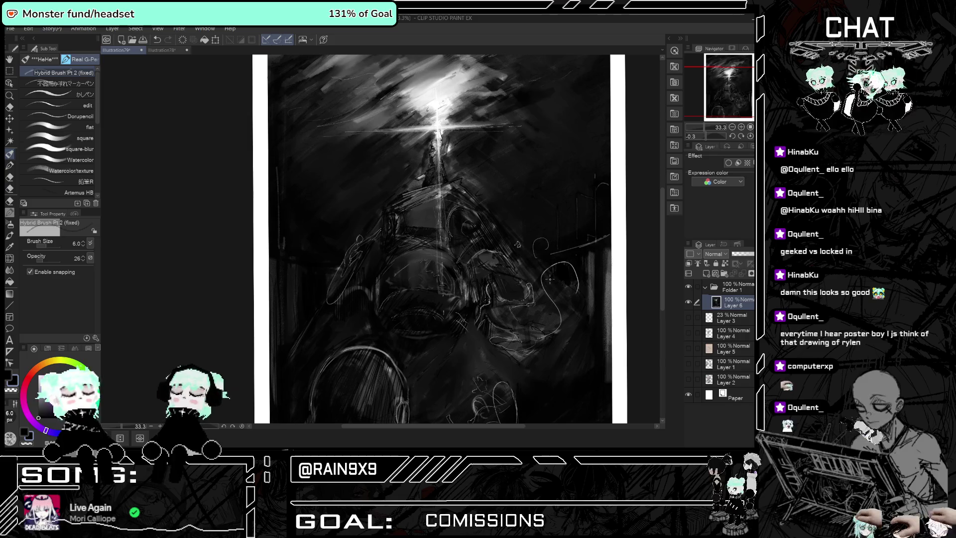
click(52, 257)
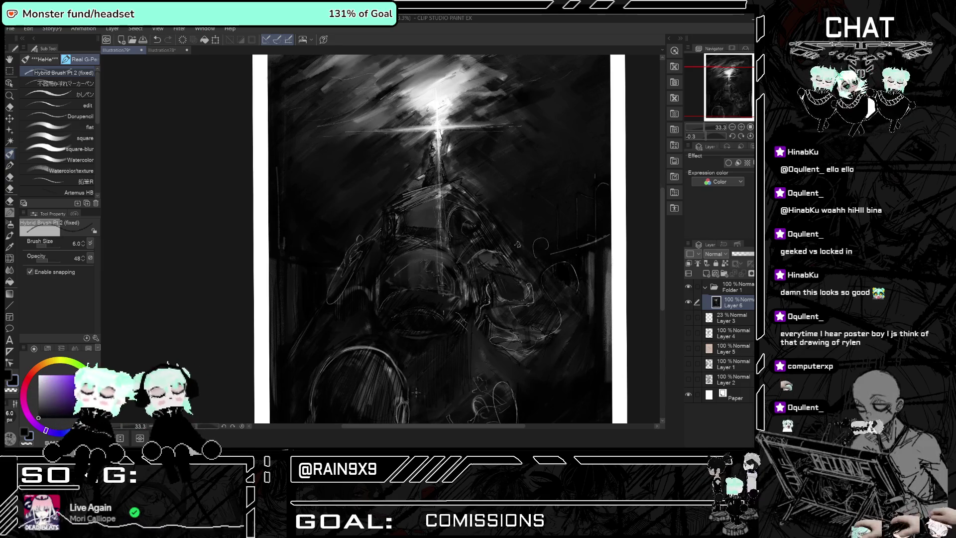
scroll(384, 349, down, 1)
scroll(384, 349, up, 1)
scroll(384, 349, down, 1)
scroll(383, 348, up, 1)
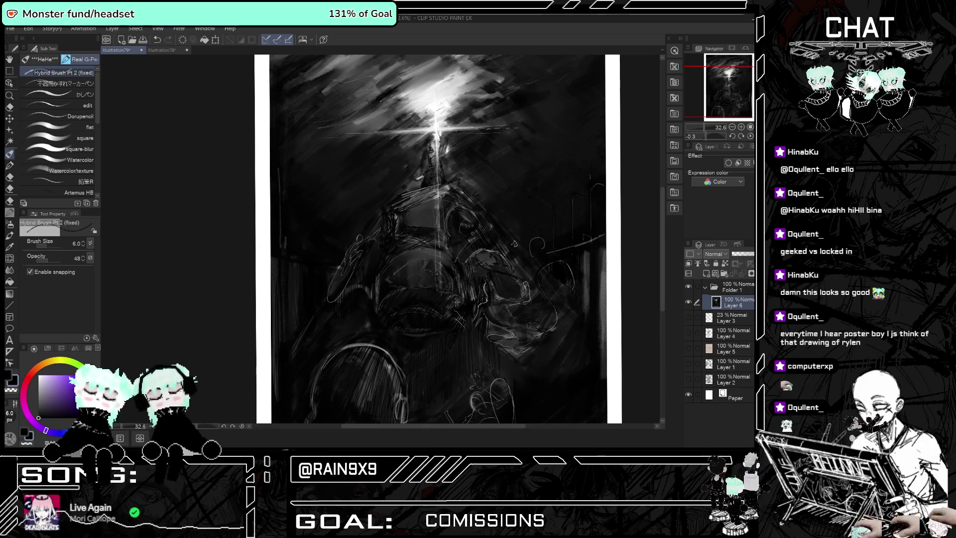
drag(393, 268, 433, 251)
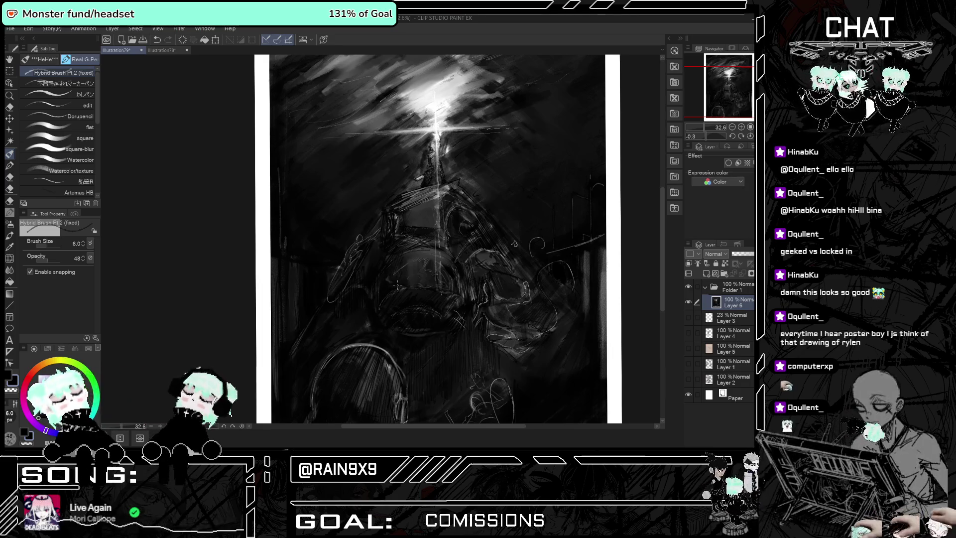
scroll(393, 290, down, 2)
scroll(398, 286, up, 4)
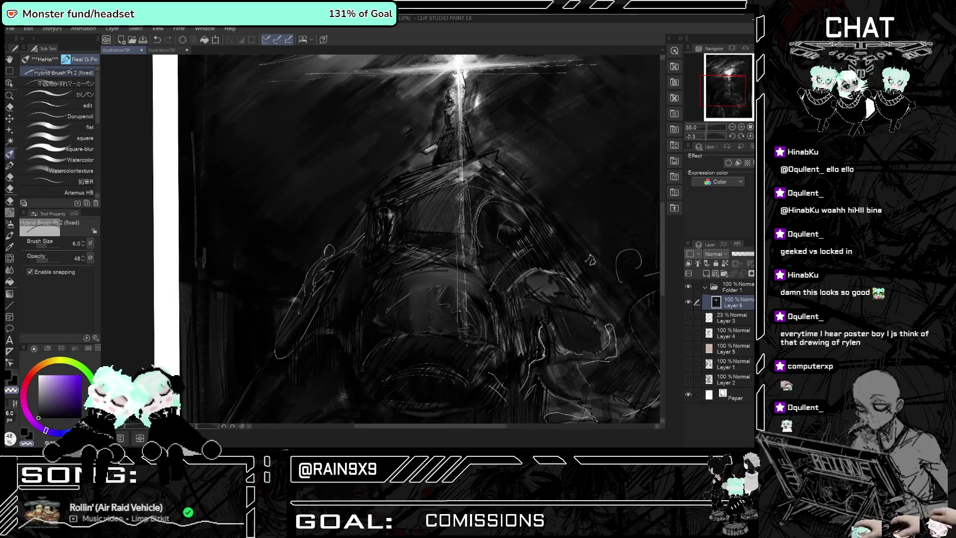
Lower the brush opacity to 23.
click(49, 264)
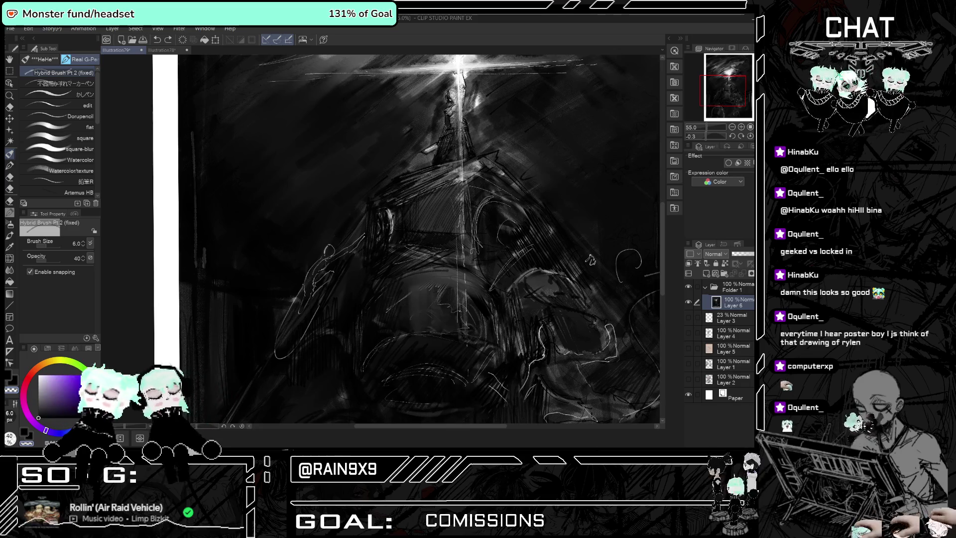
drag(44, 264, 42, 265)
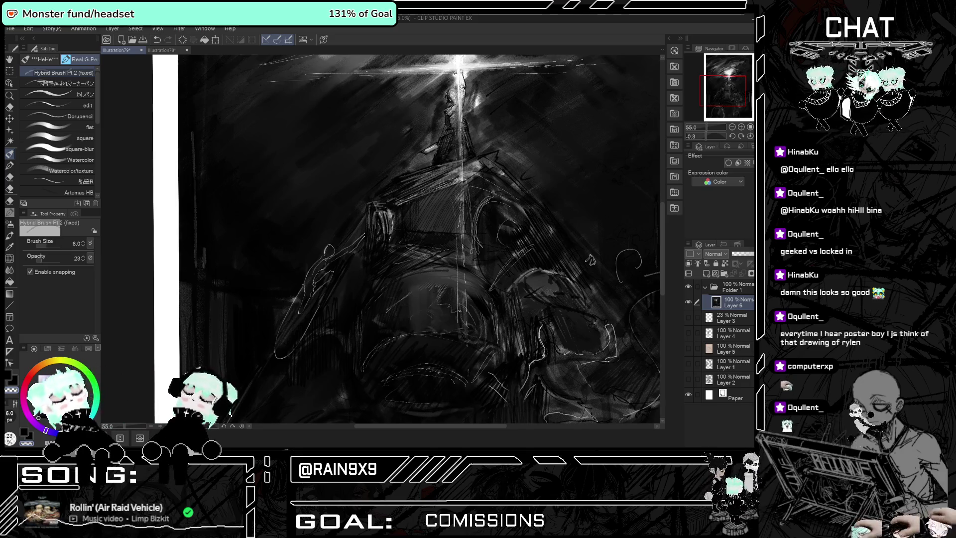
scroll(590, 260, down, 5)
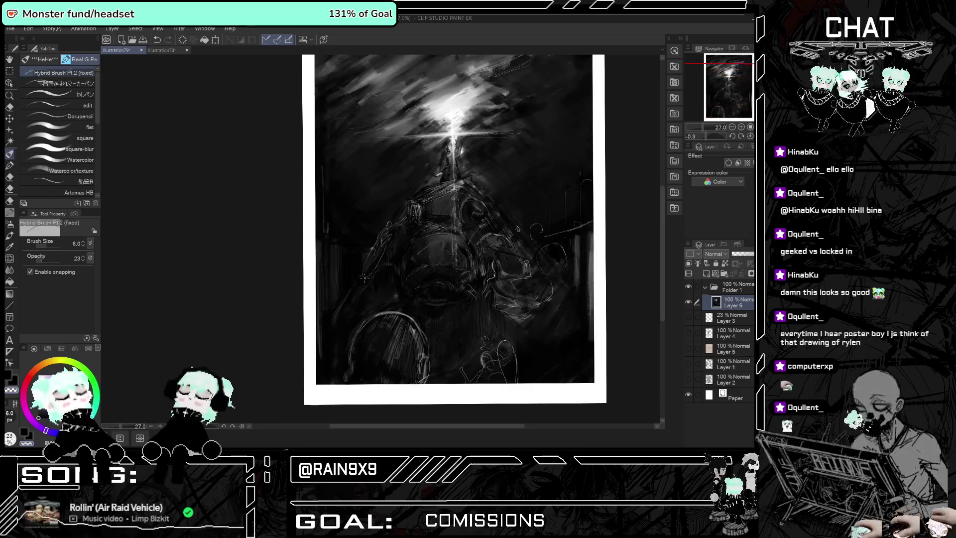
scroll(449, 261, up, 2)
scroll(450, 261, up, 3)
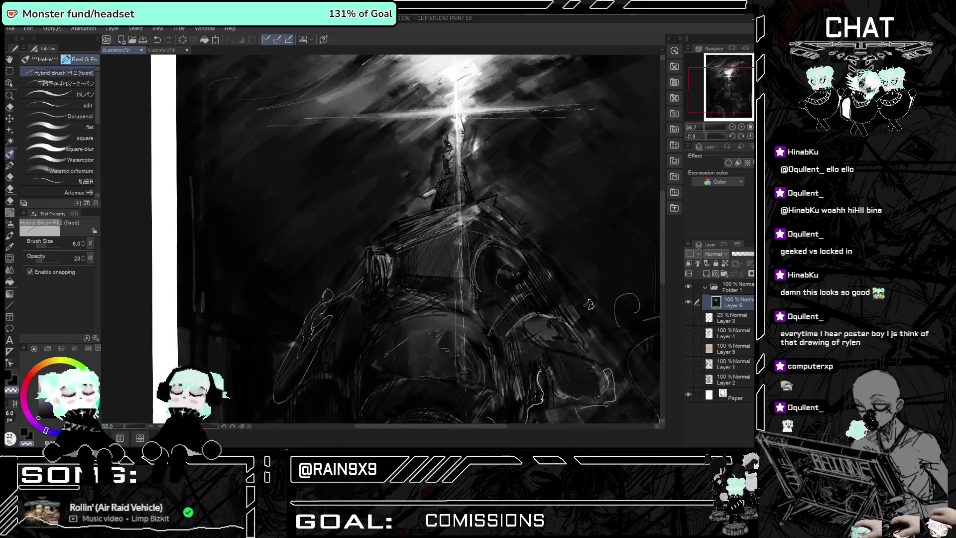
scroll(449, 261, up, 2)
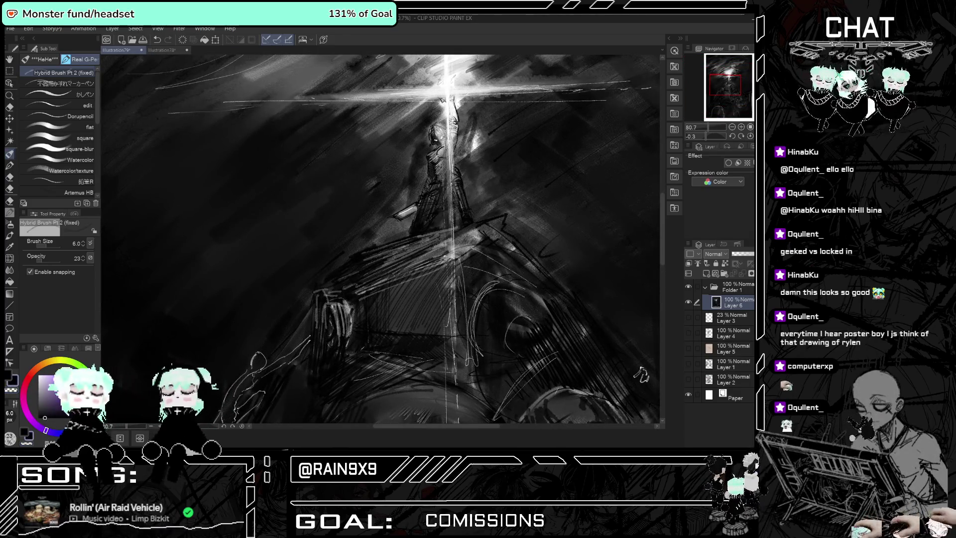
scroll(641, 374, up, 1)
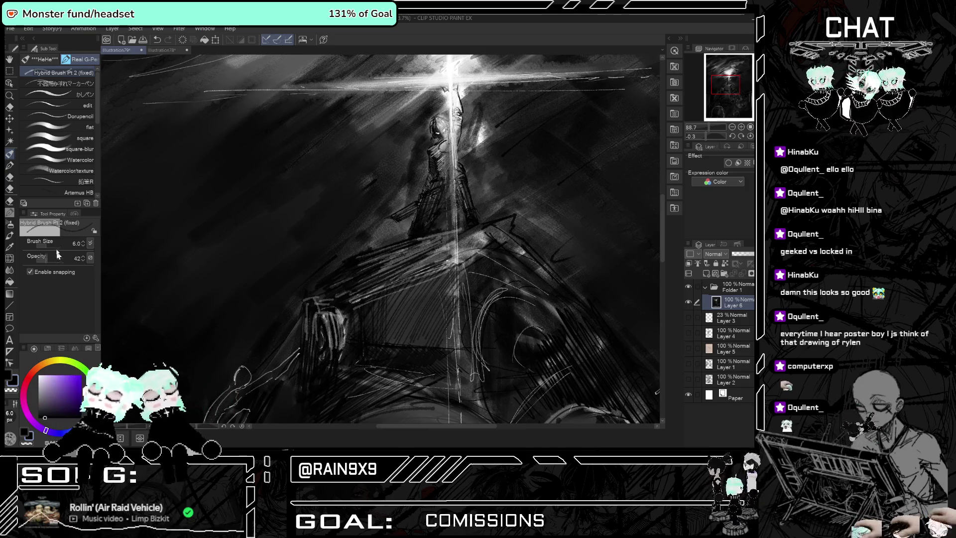
scroll(77, 263, down, 2)
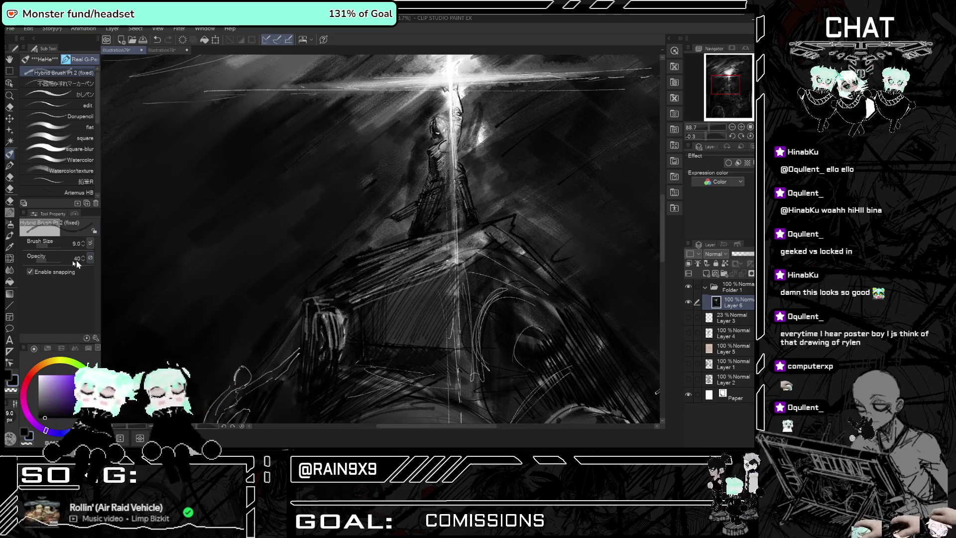
Raise the opacity to 68 and add small dark marks to the structure.
drag(49, 266, 63, 265)
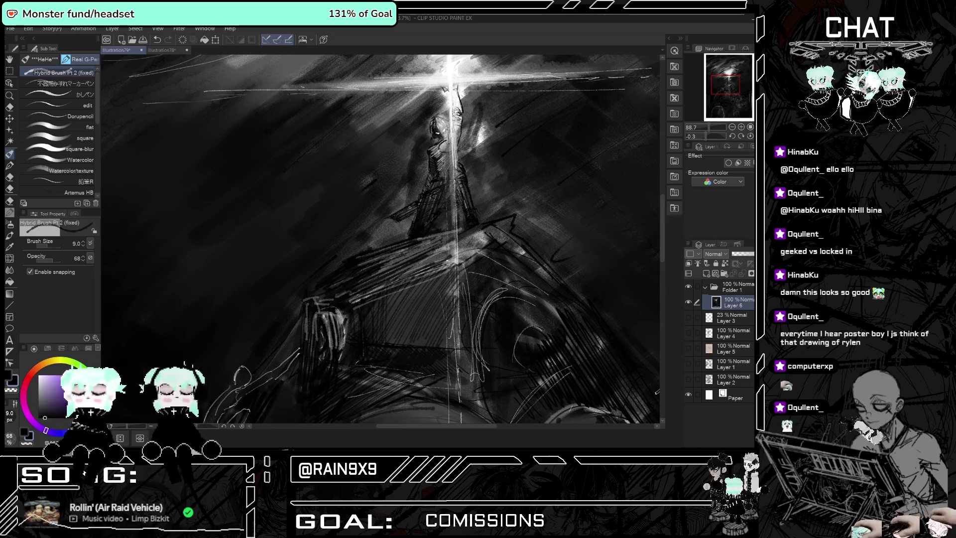
drag(396, 218, 399, 226)
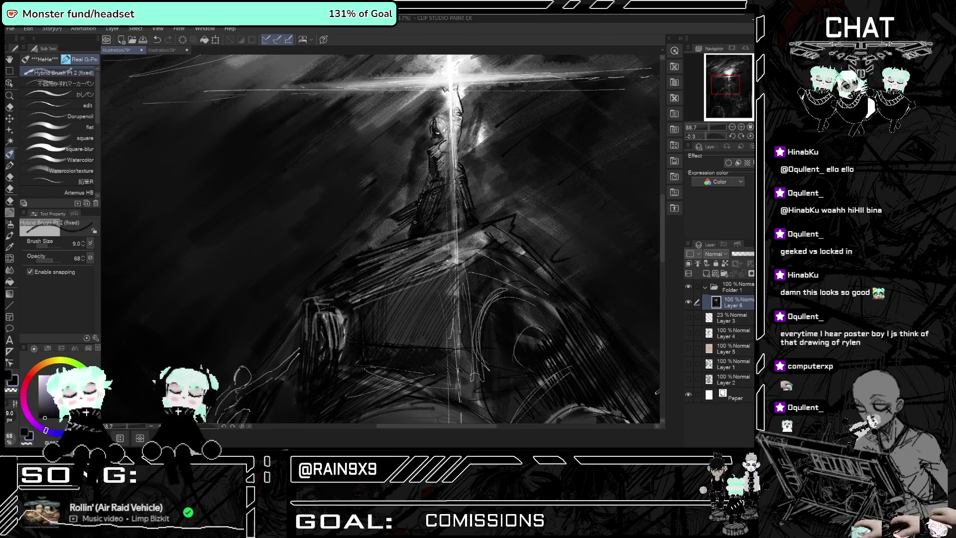
scroll(415, 228, down, 3)
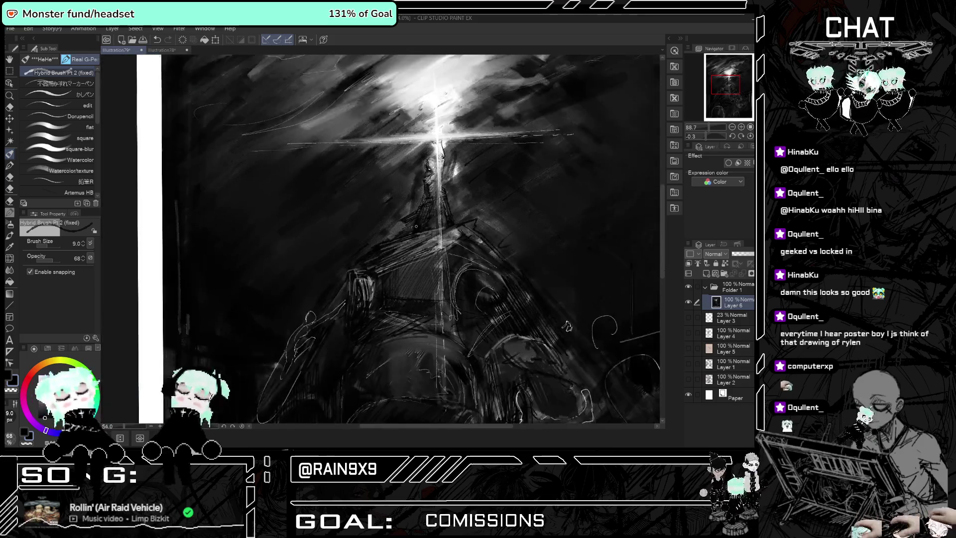
scroll(414, 222, up, 2)
scroll(414, 216, up, 3)
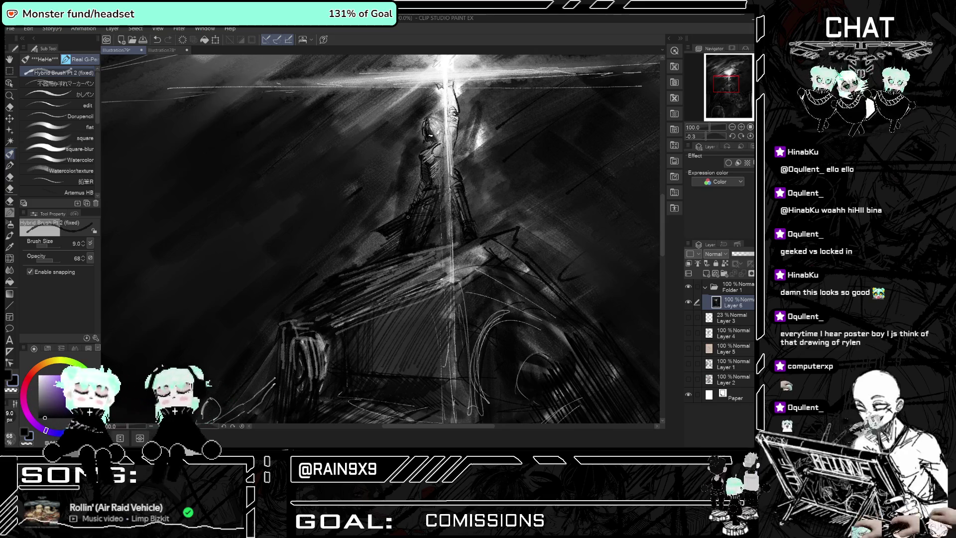
key(ctrl+0)
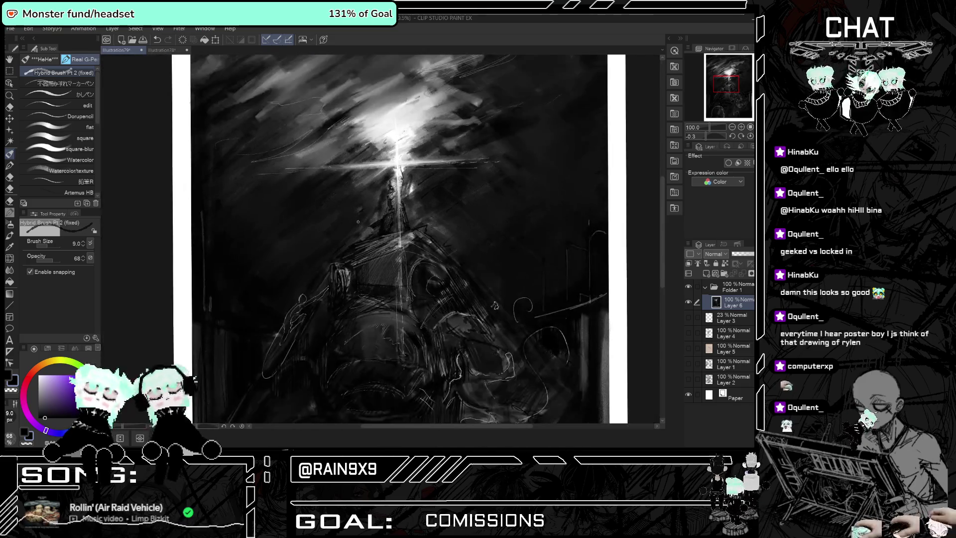
scroll(388, 185, up, 2)
scroll(388, 185, up, 2)
scroll(389, 184, up, 1)
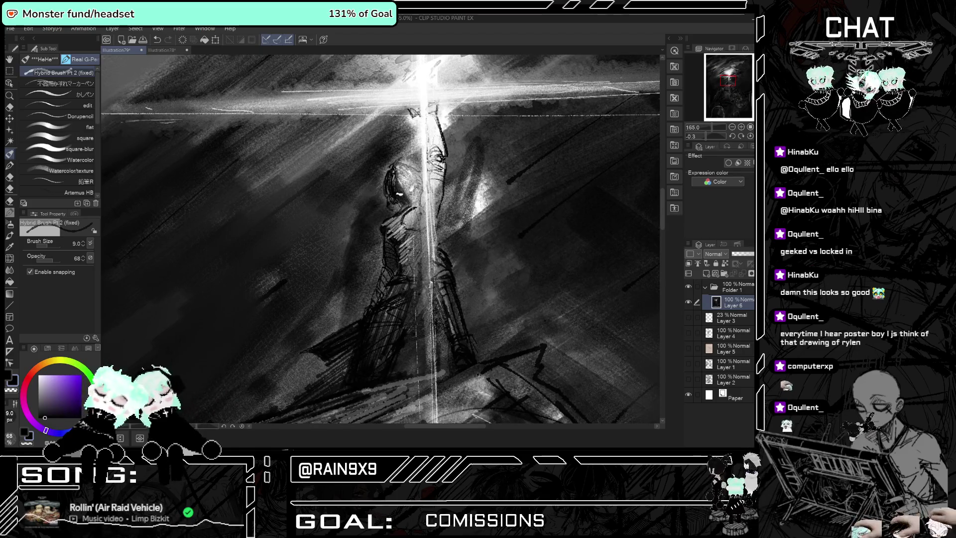
scroll(396, 213, down, 2)
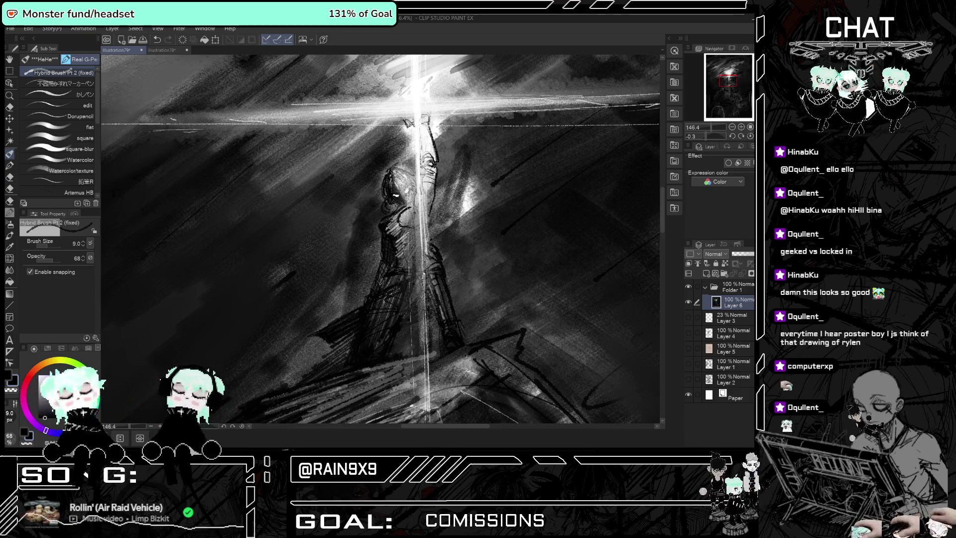
scroll(487, 258, down, 3)
scroll(486, 258, down, 3)
scroll(486, 258, down, 2)
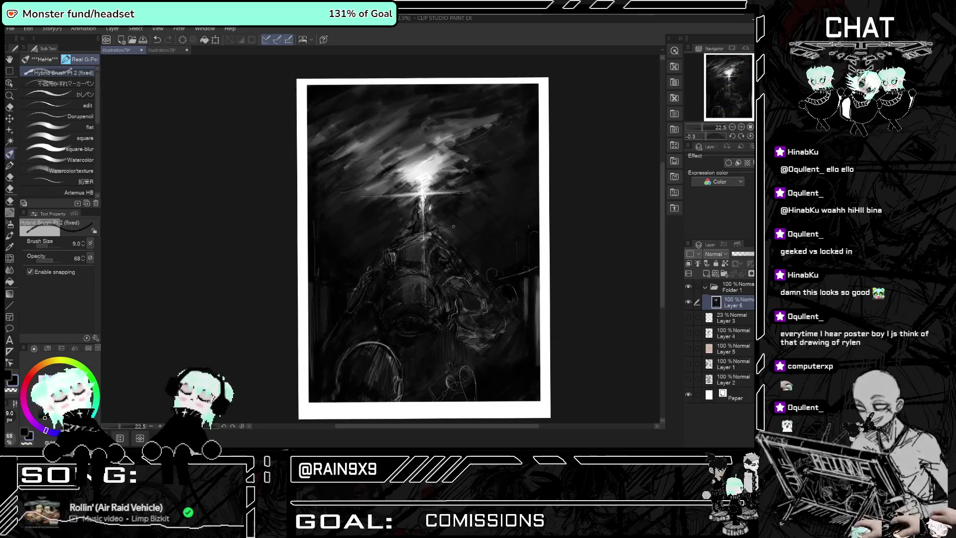
Paint a small dark stroke near the lower canvas, then zoom out to the whole page.
scroll(486, 259, up, 1)
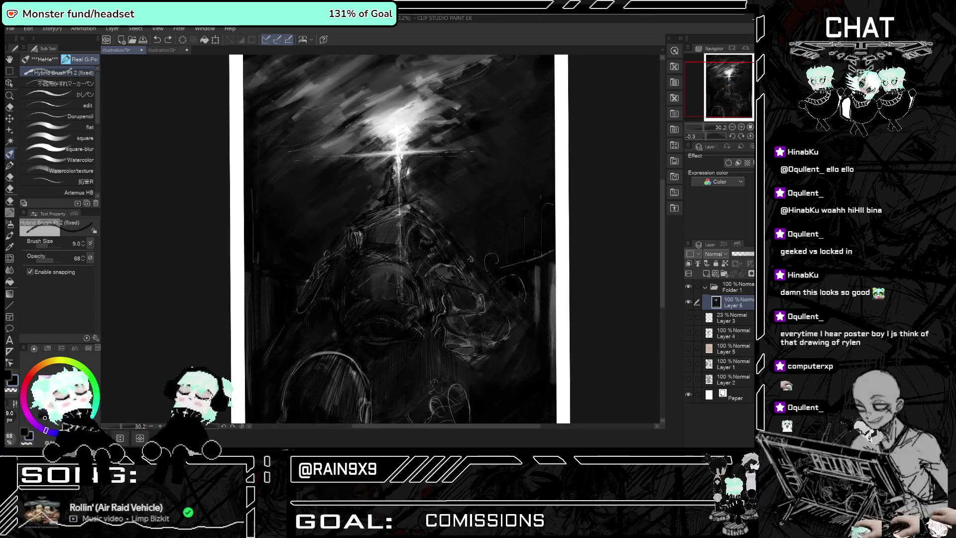
mouse_move(471, 352)
mouse_down()
mouse_move(454, 354)
mouse_move(443, 336)
mouse_up()
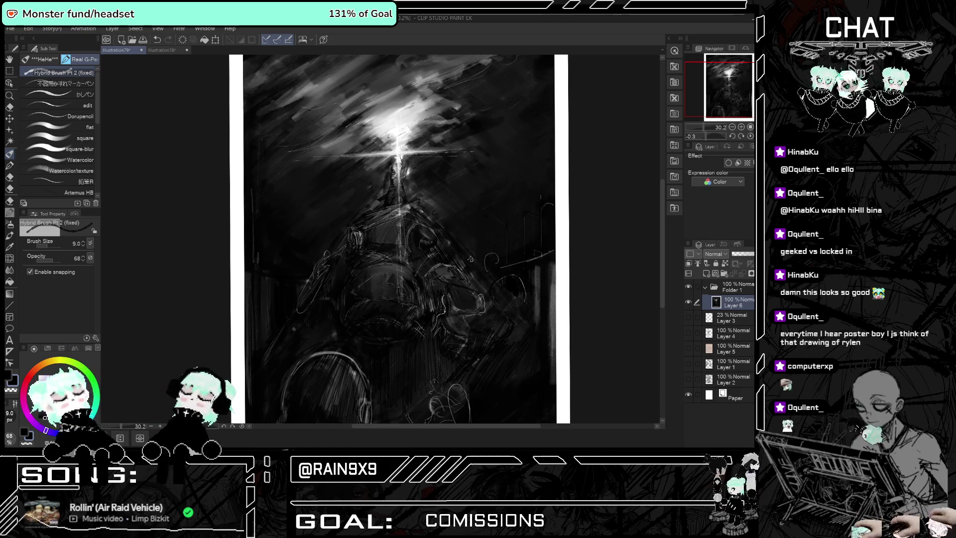
scroll(517, 277, up, 2)
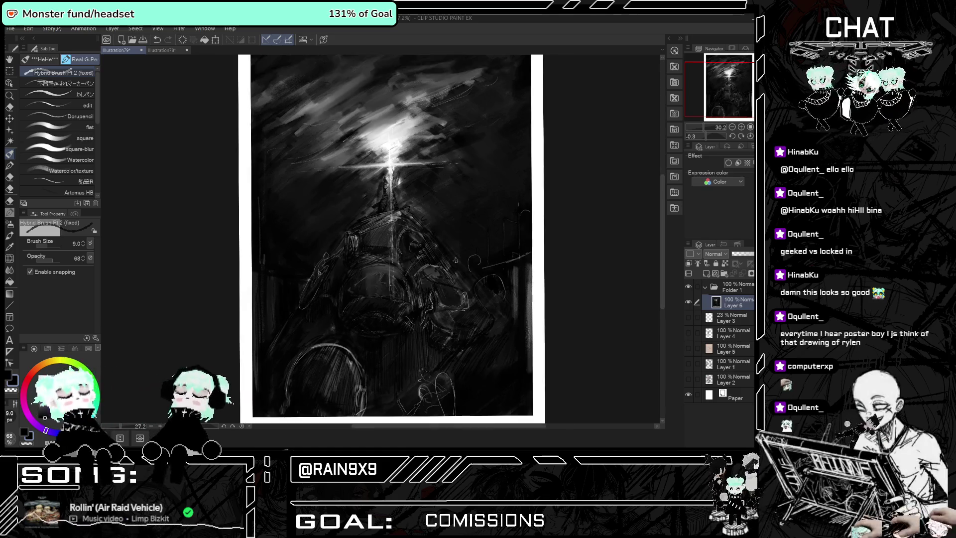
scroll(472, 289, down, 1)
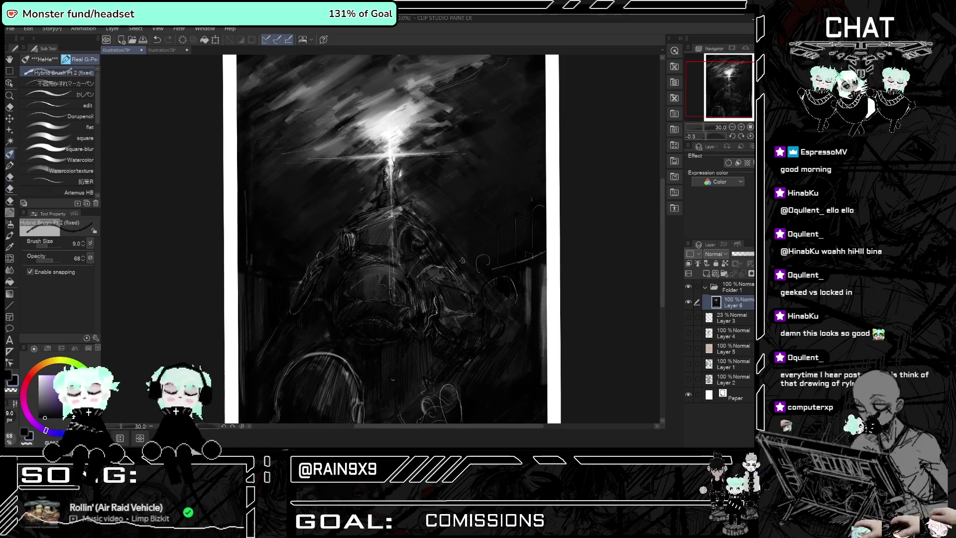
scroll(368, 230, down, 4)
scroll(369, 259, up, 1)
scroll(368, 259, up, 2)
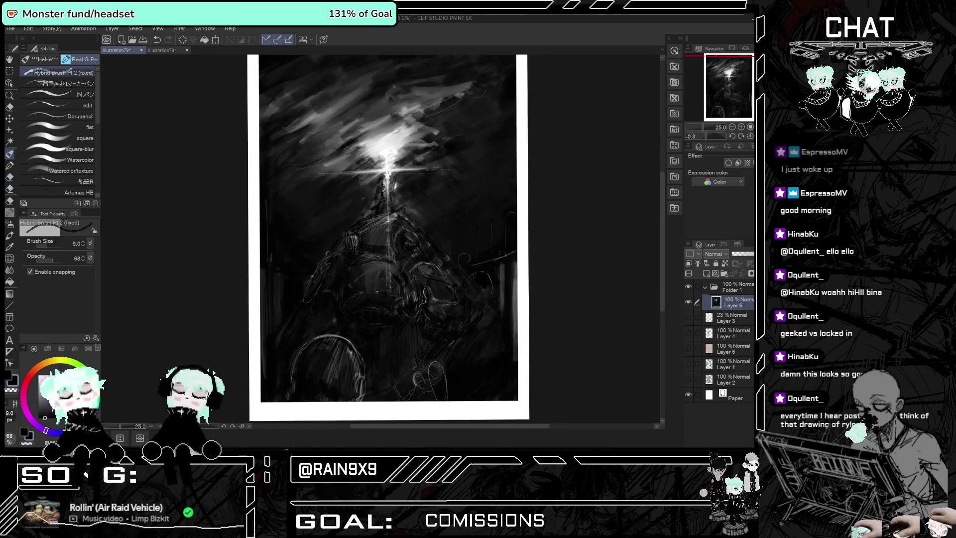
scroll(376, 291, down, 1)
scroll(377, 292, up, 1)
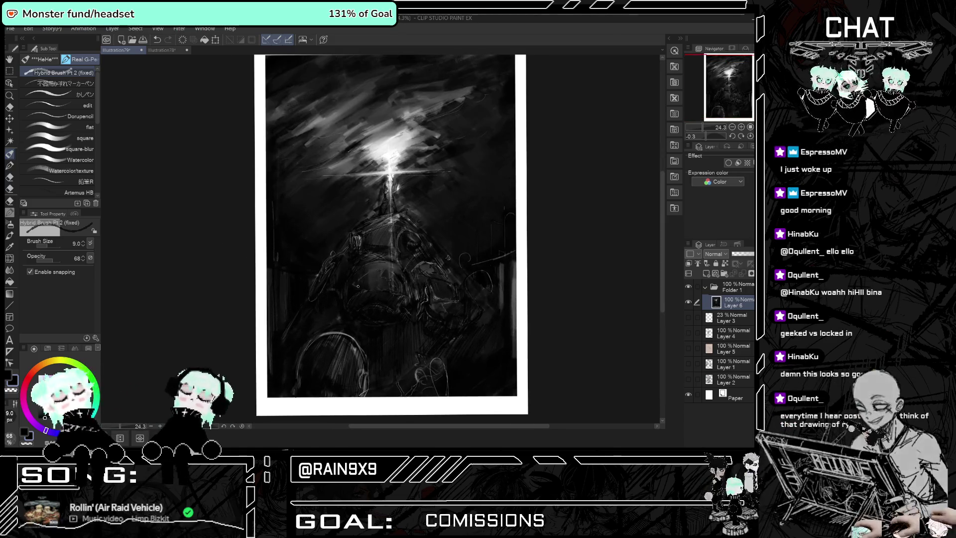
Switch to the Rectangle tool in white and add a new layer above Layer 6.
key(u)
click(39, 375)
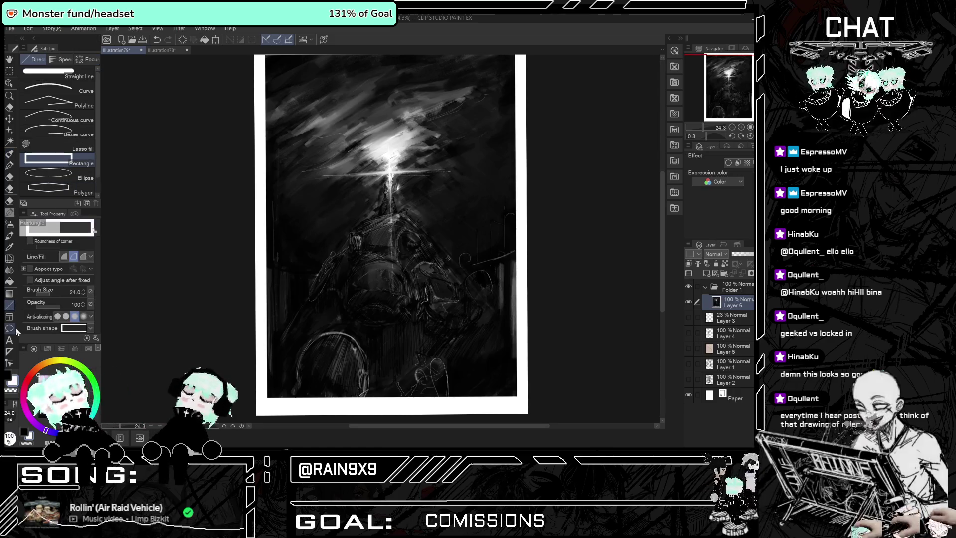
click(706, 273)
scroll(319, 214, down, 1)
scroll(318, 214, down, 1)
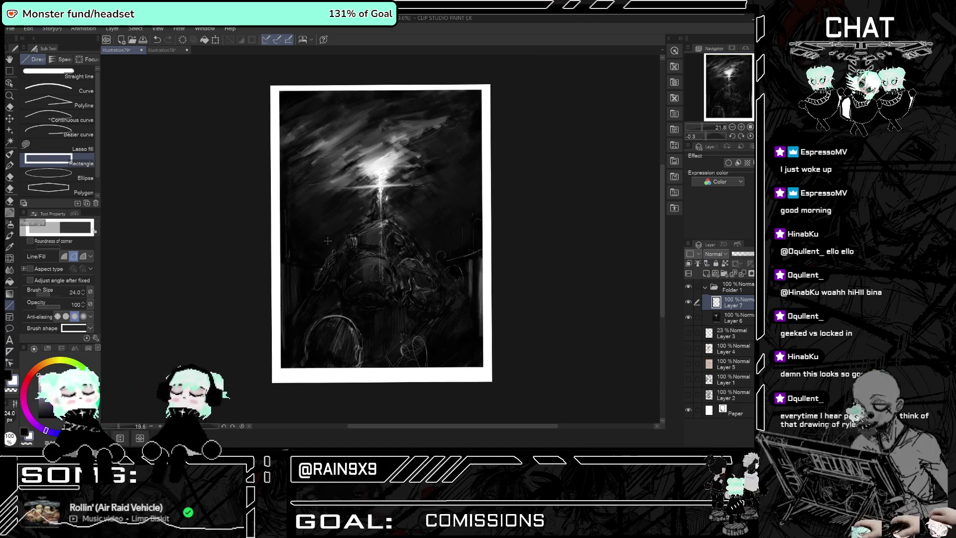
drag(299, 209, 329, 234)
key(ctrl+z)
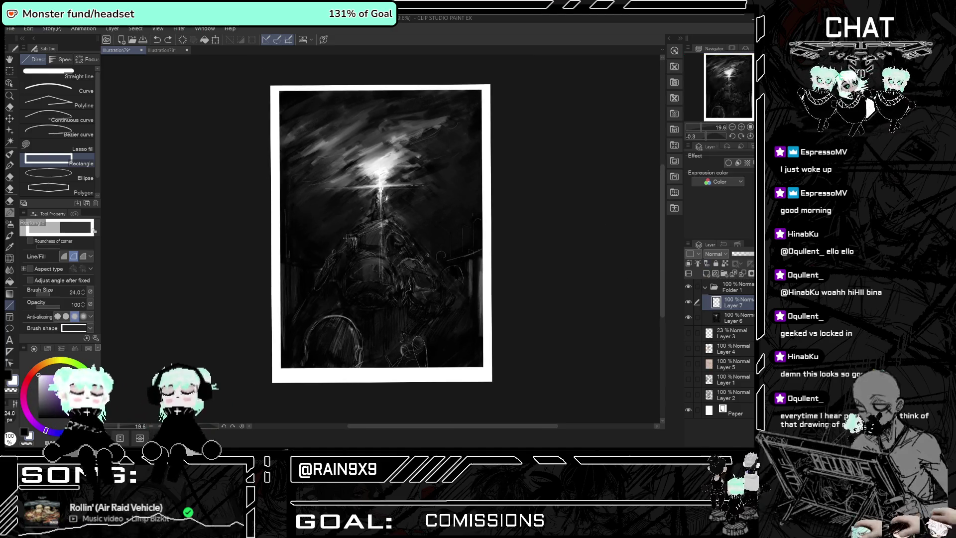
Set line width to 28, remove the extra layer, and draw a black frame inside the border.
click(85, 291)
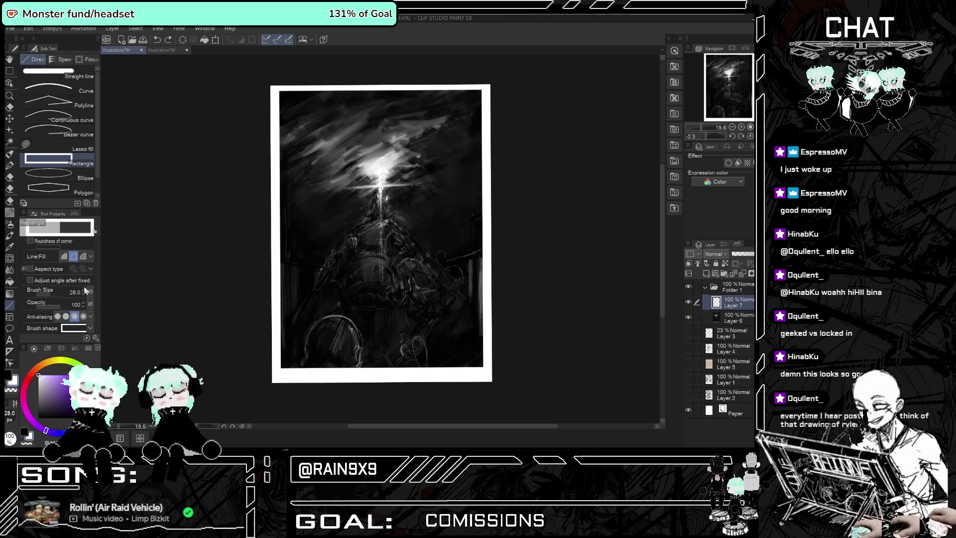
mouse_move(281, 92)
mouse_down()
mouse_move(468, 294)
mouse_move(481, 367)
mouse_up()
key(ctrl+z)
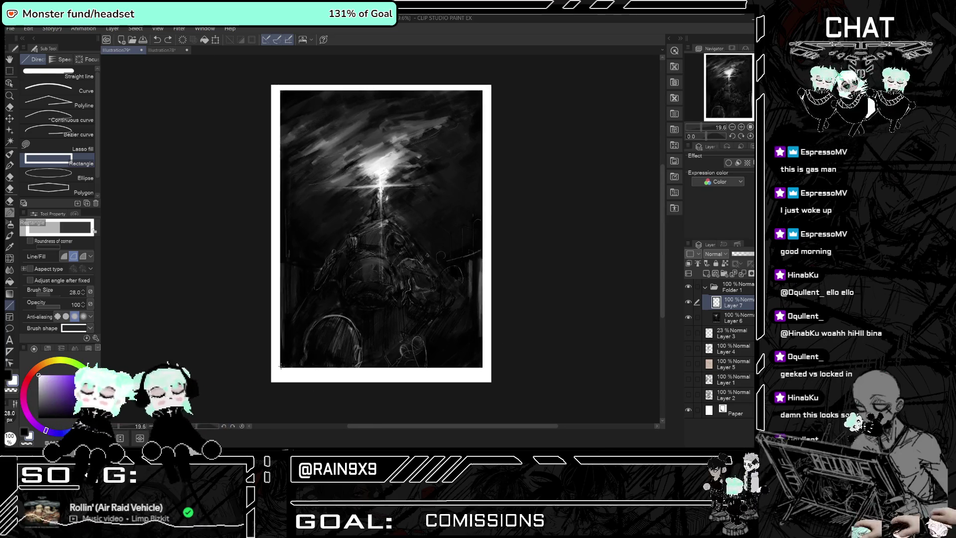
mouse_move(281, 366)
mouse_down()
mouse_move(389, 203)
mouse_move(284, 94)
mouse_move(456, 350)
mouse_up()
key(ctrl+e)
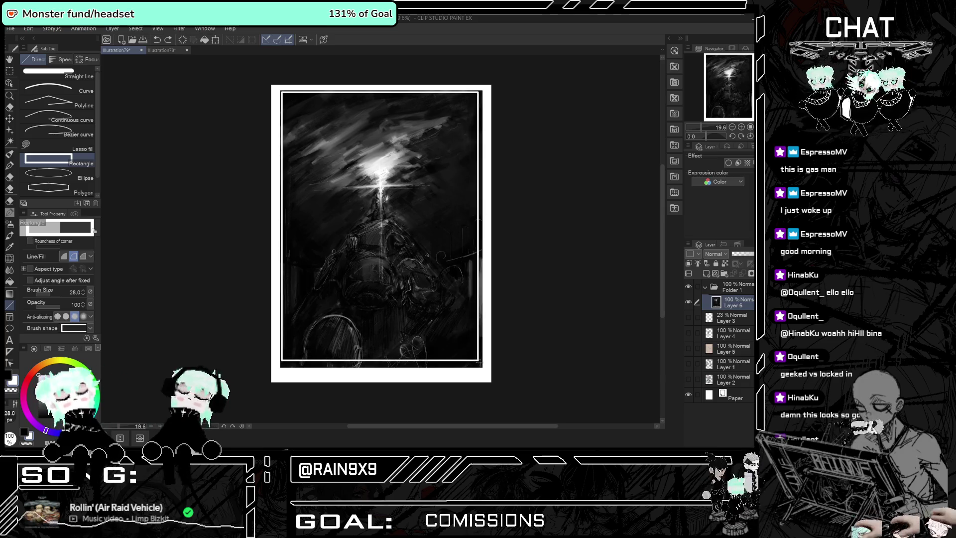
drag(456, 350, 481, 365)
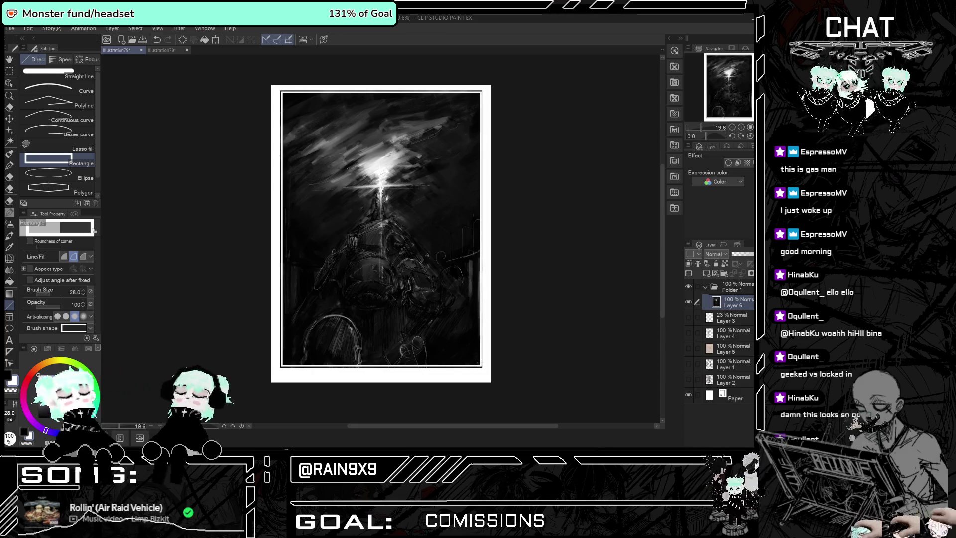
key(x)
mouse_move(282, 90)
mouse_down()
mouse_move(492, 360)
mouse_move(485, 366)
mouse_up()
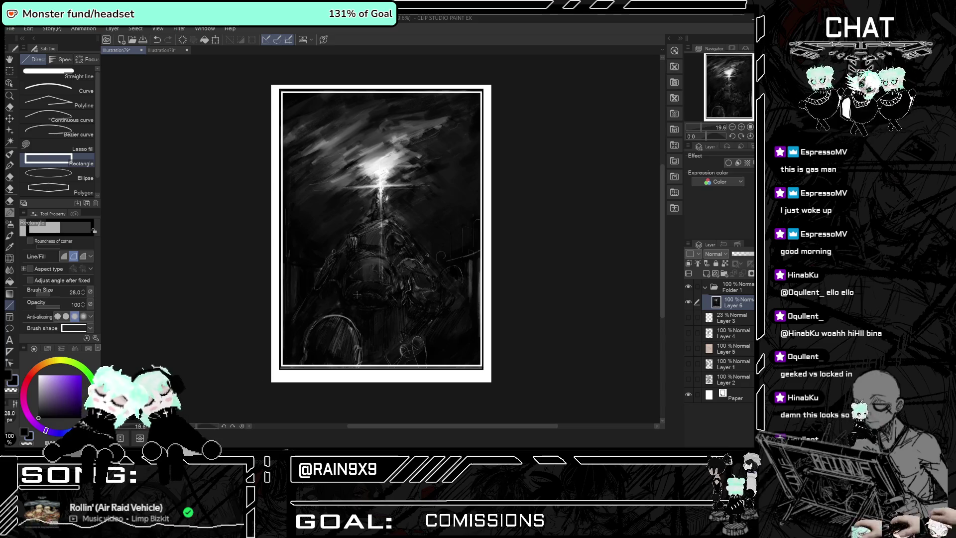
Zoom in on the canvas and switch back to the Hybrid Brush for detail work.
scroll(356, 294, up, 1)
scroll(368, 298, up, 2)
scroll(383, 301, down, 2)
scroll(383, 302, up, 1)
scroll(388, 294, down, 2)
scroll(393, 278, up, 2)
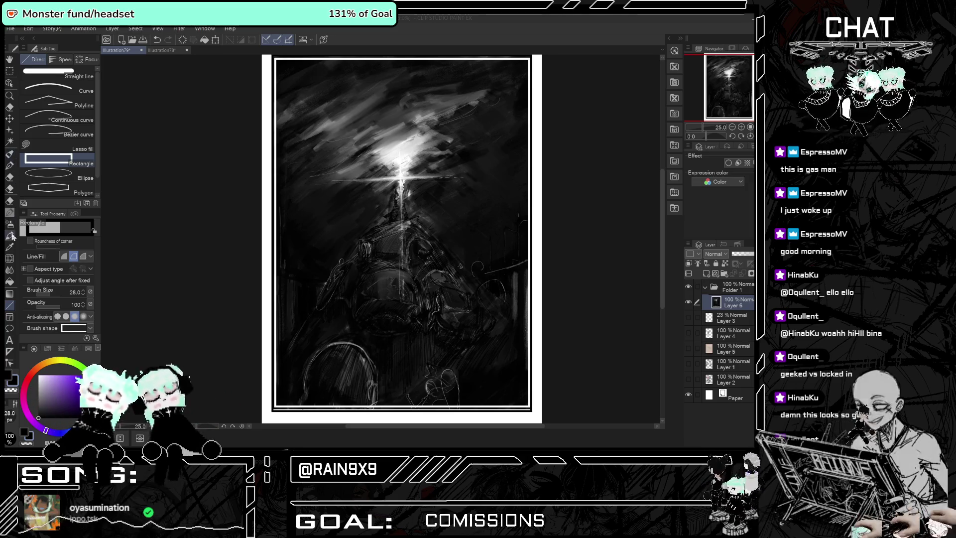
click(11, 155)
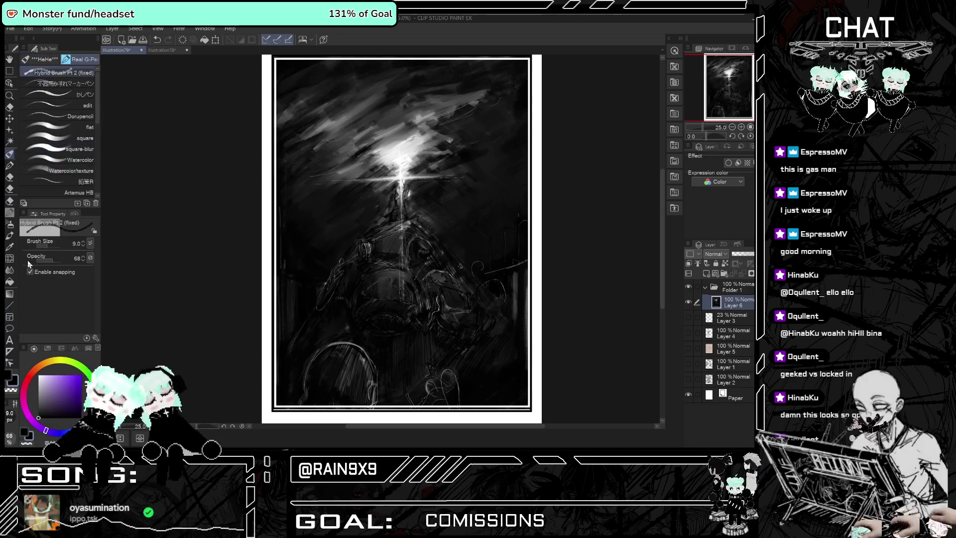
Set the brush size to 2, zoom in, and dab a small light mark on the lower-middle detail.
click(83, 245)
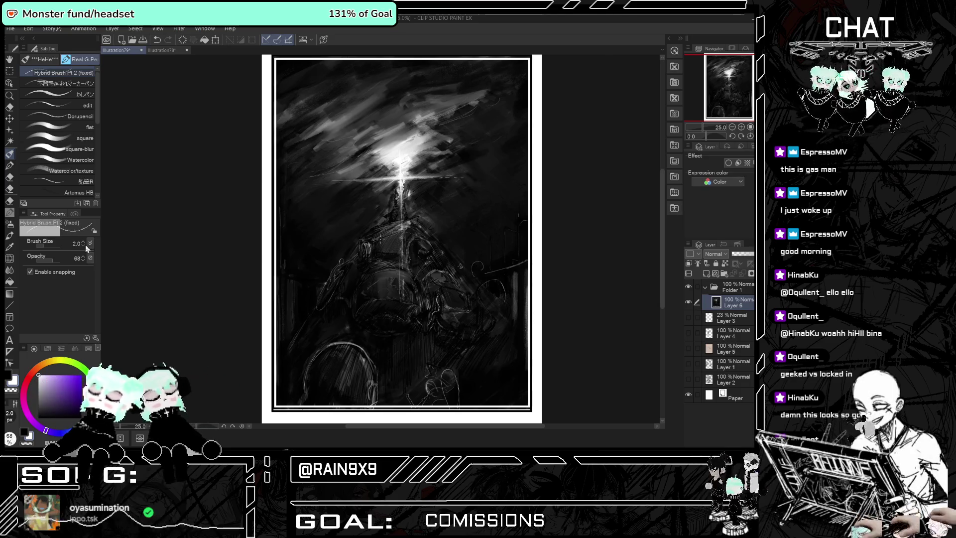
click(83, 244)
scroll(335, 297, up, 2)
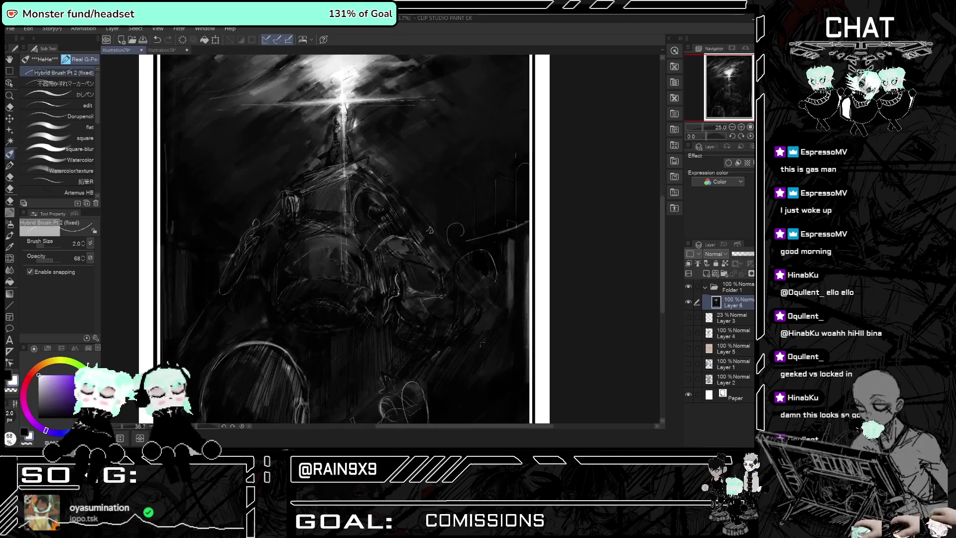
scroll(334, 296, up, 3)
scroll(334, 296, up, 3)
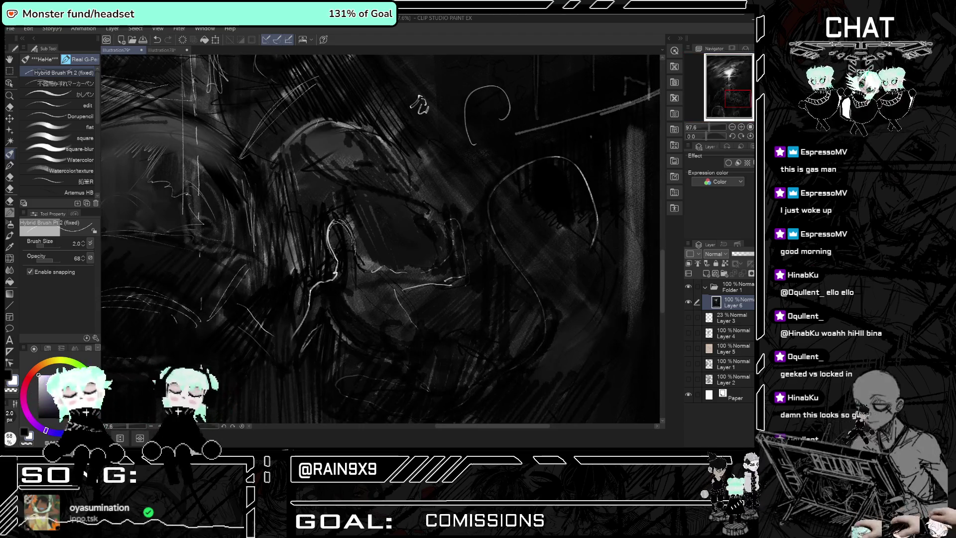
key(ctrl+z)
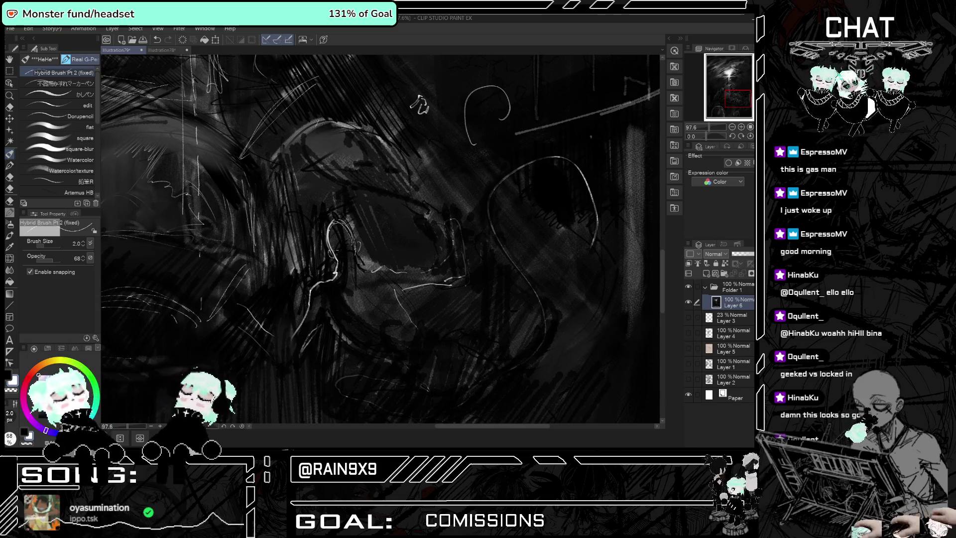
key(ctrl+z)
click(345, 257)
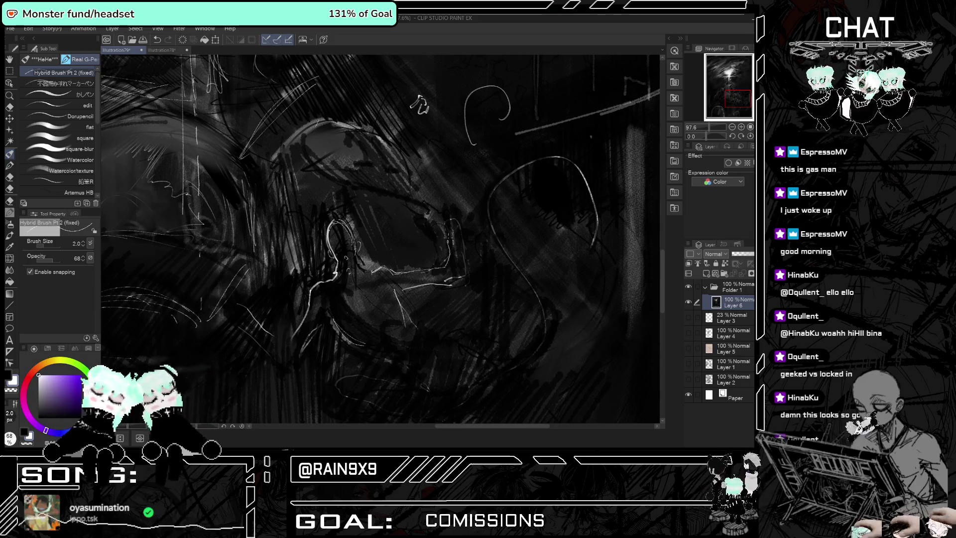
Trace fine pale strokes and a thin diagonal line along the figure's masked head.
drag(450, 264, 447, 215)
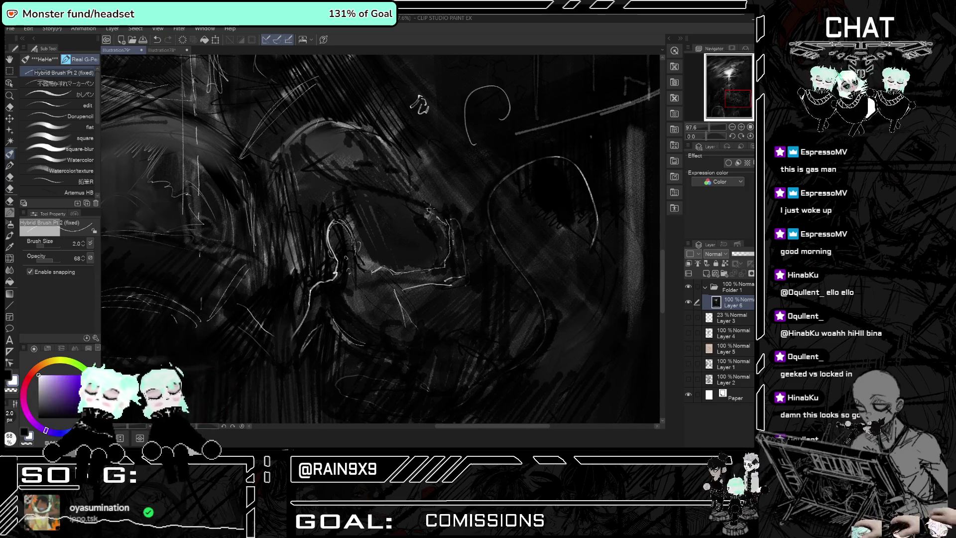
drag(430, 208, 437, 213)
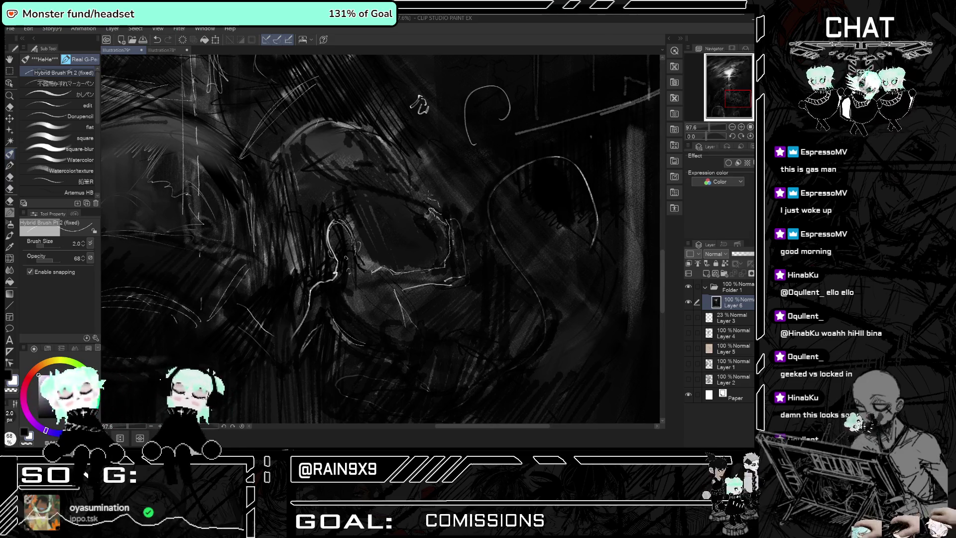
key(ctrl+z)
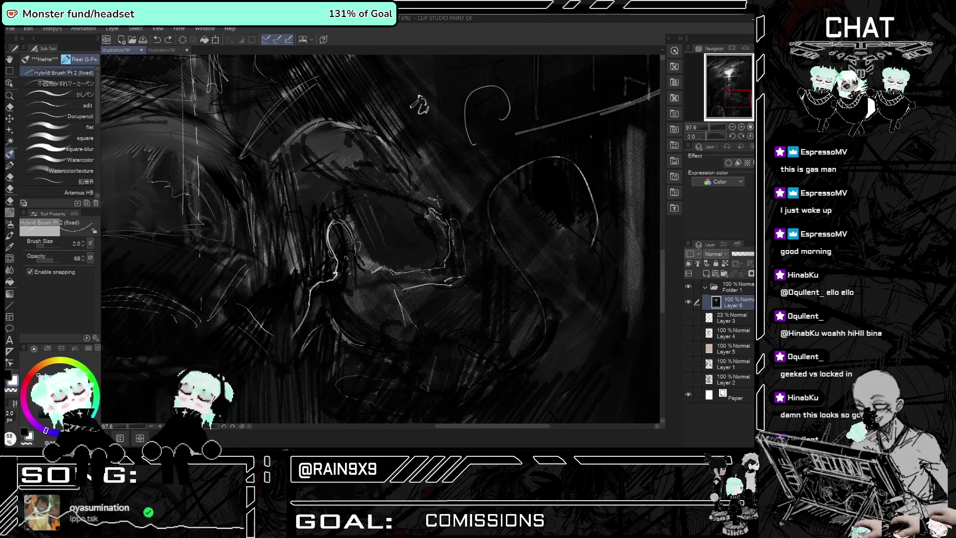
key(ctrl+y)
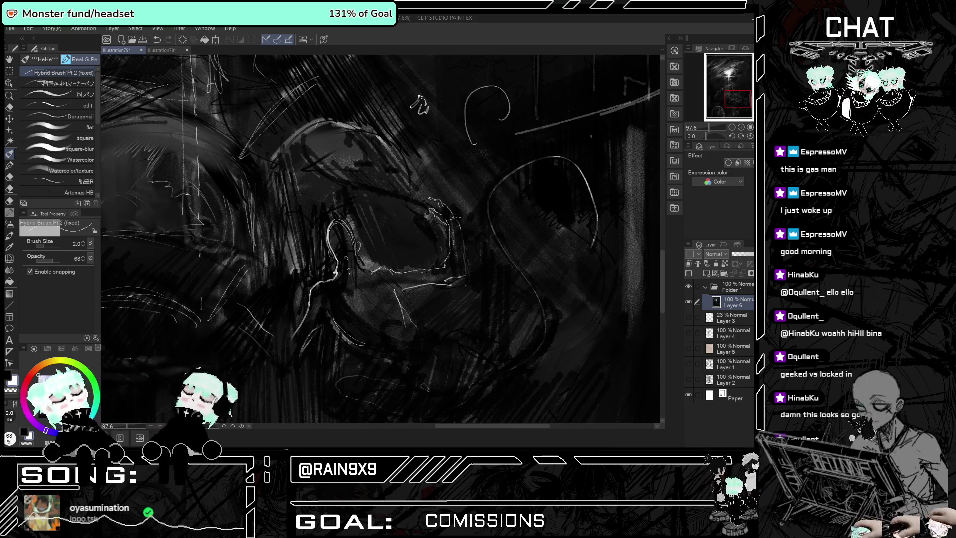
scroll(378, 239, down, 5)
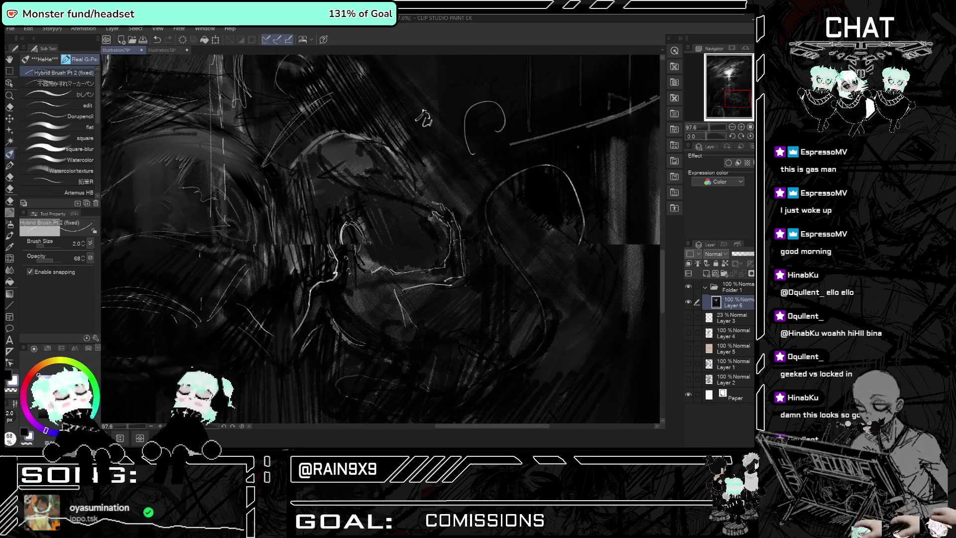
scroll(433, 224, up, 5)
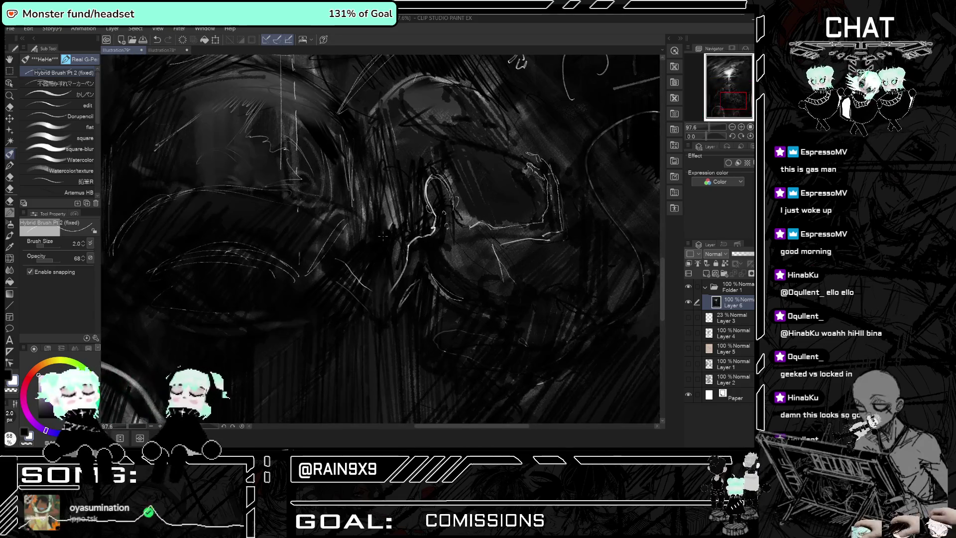
drag(347, 280, 381, 321)
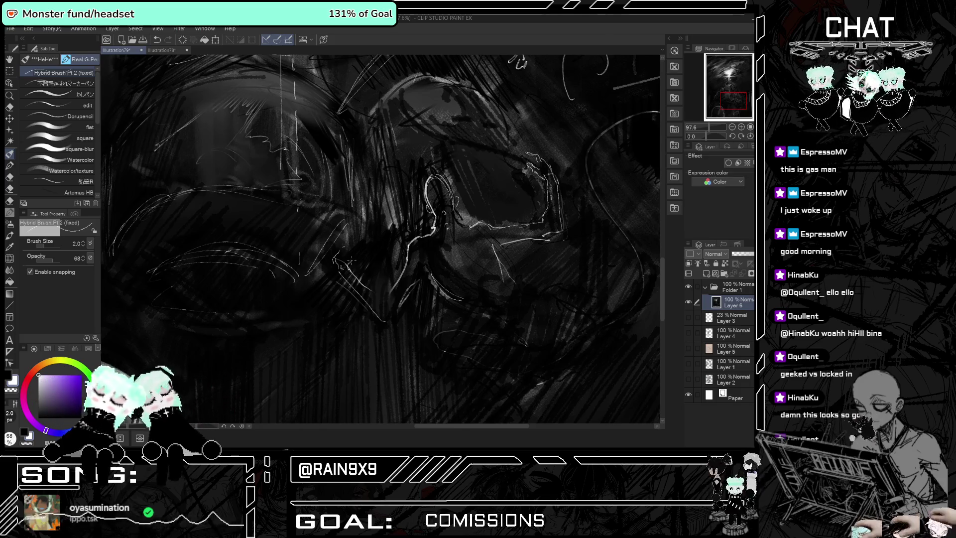
key(ctrl+z)
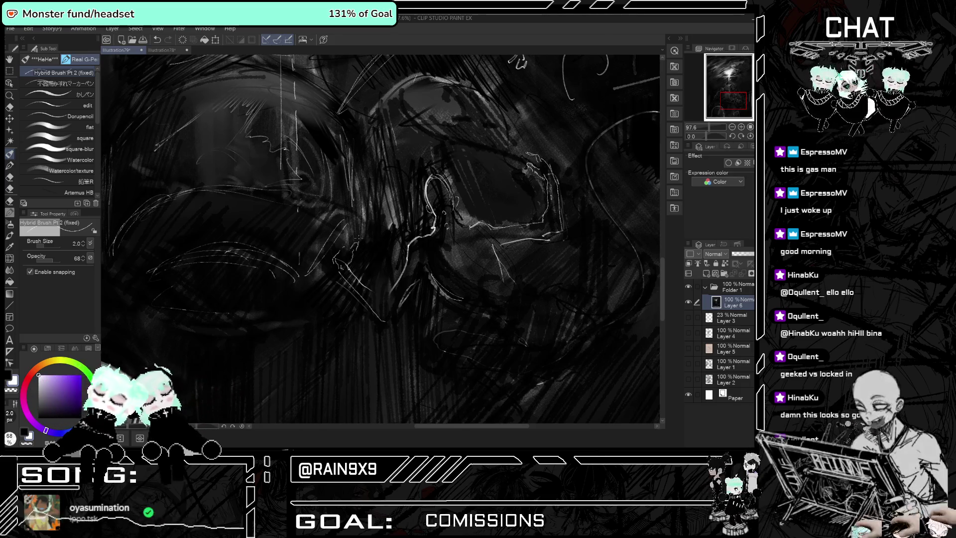
drag(371, 289, 386, 305)
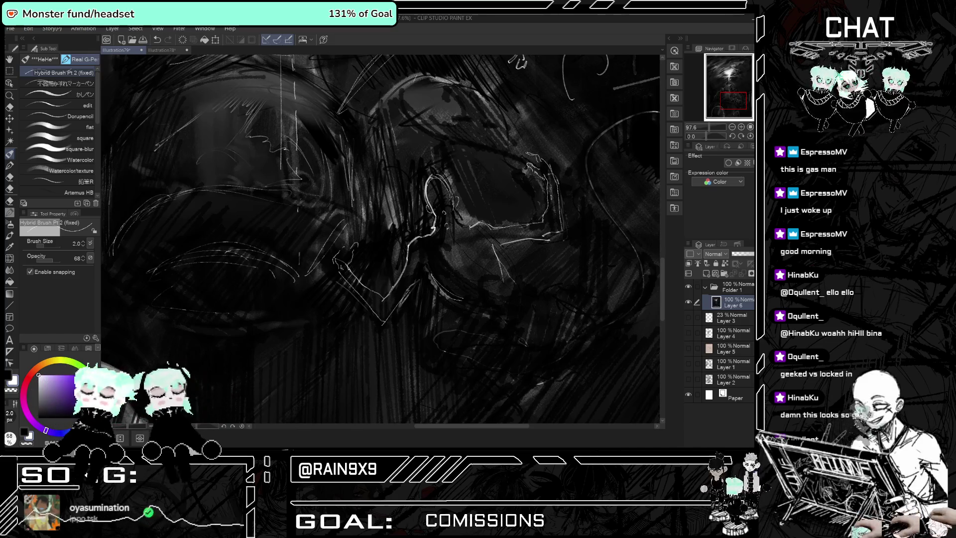
scroll(387, 205, down, 5)
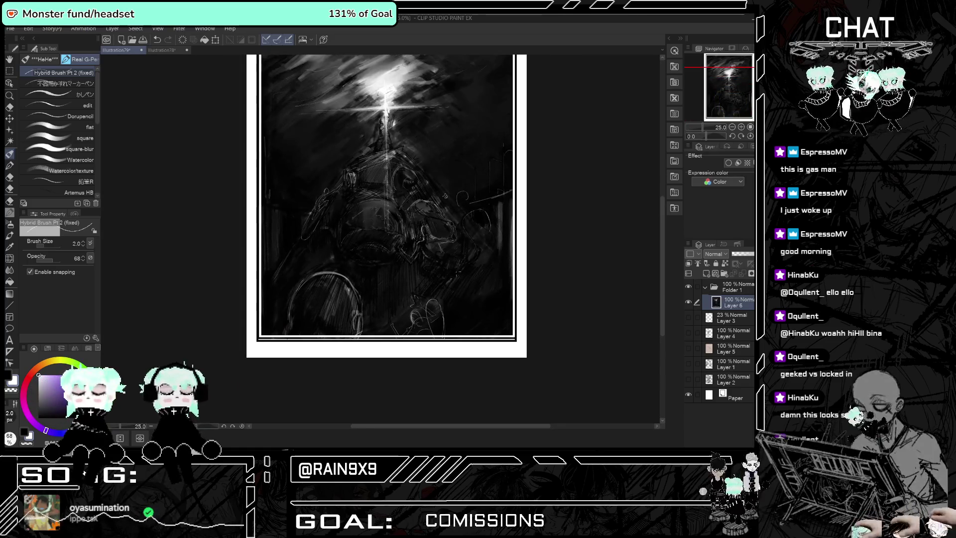
scroll(313, 318, up, 1)
scroll(313, 318, down, 1)
scroll(313, 318, up, 1)
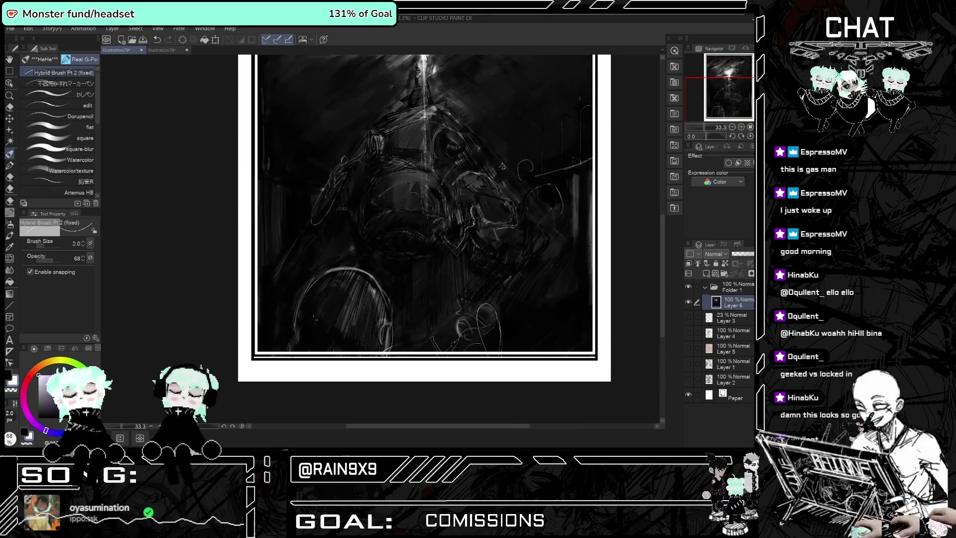
scroll(313, 318, up, 1)
scroll(314, 318, down, 1)
scroll(313, 319, up, 1)
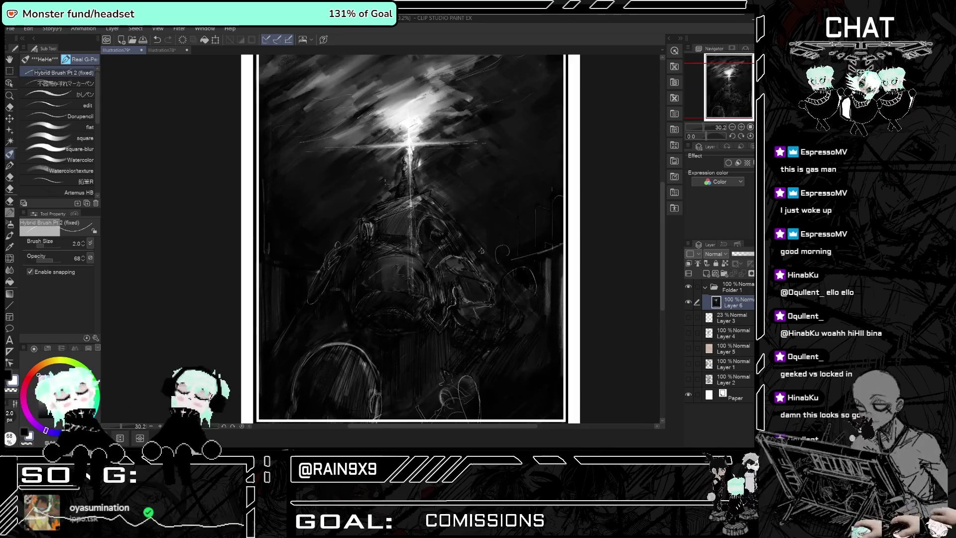
scroll(409, 162, up, 2)
scroll(410, 162, up, 2)
scroll(409, 162, up, 2)
scroll(410, 162, up, 2)
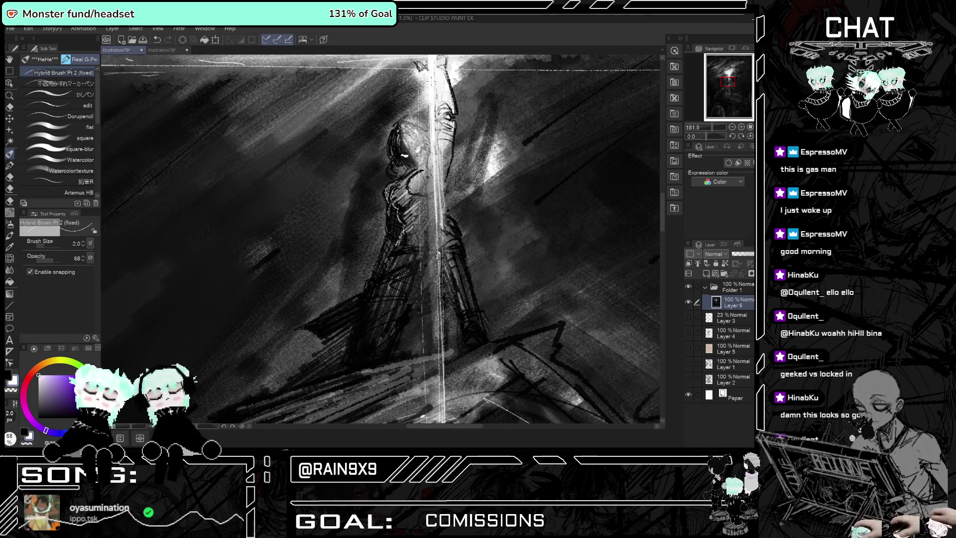
Enlarge the brush to size 11 at full opacity.
scroll(431, 271, down, 6)
scroll(429, 272, up, 3)
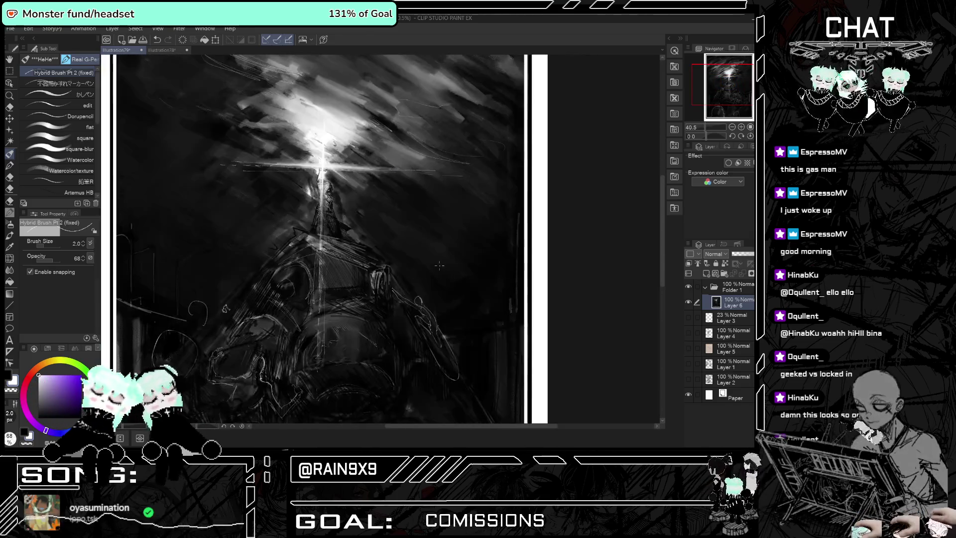
scroll(431, 239, up, 4)
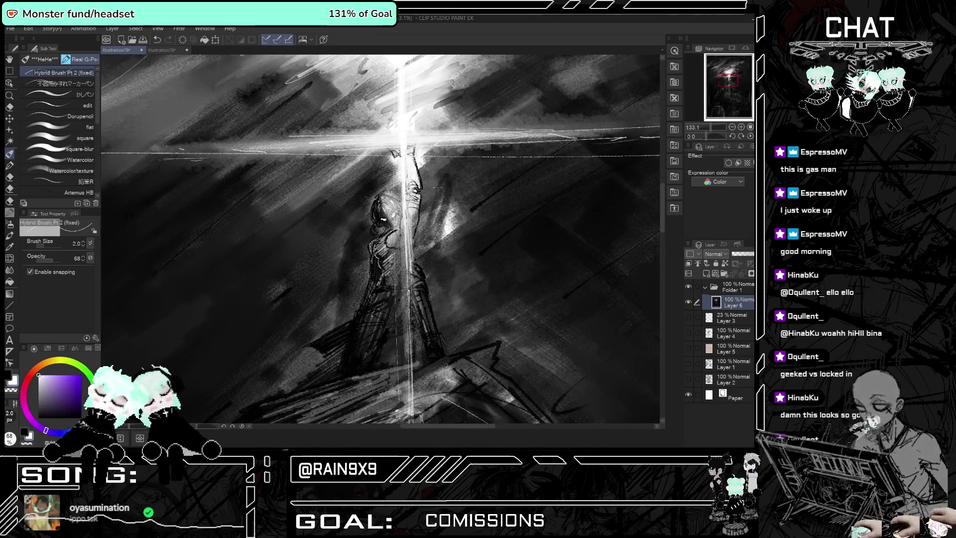
scroll(388, 224, up, 3)
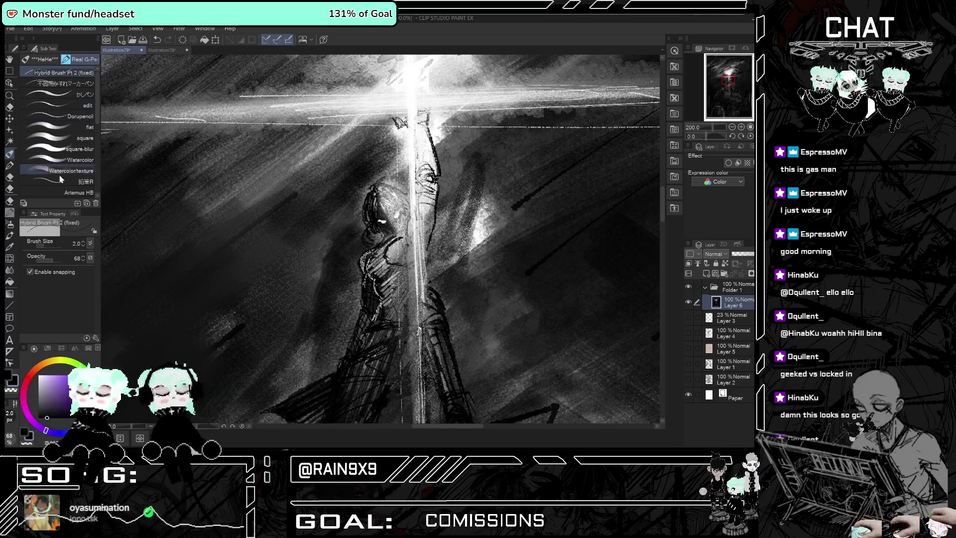
click(83, 242)
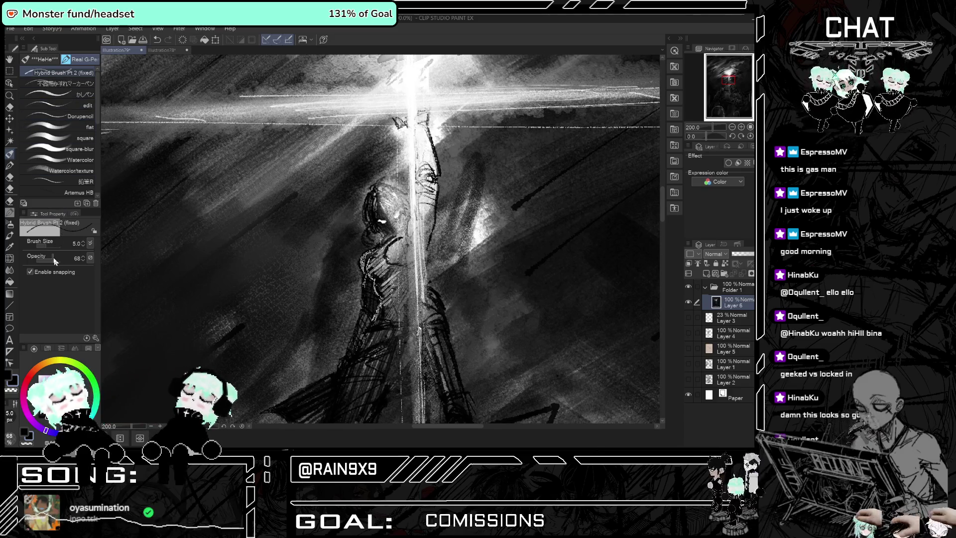
click(84, 242)
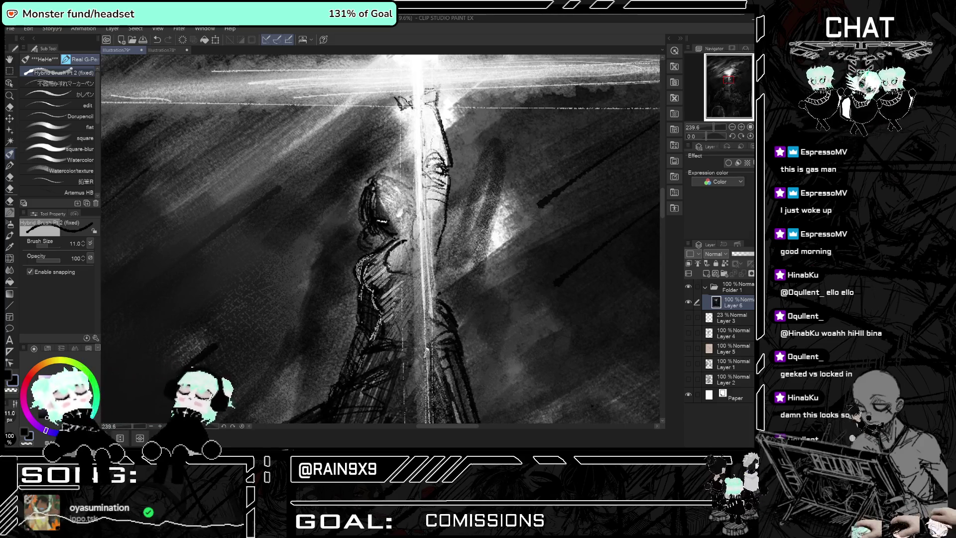
Flip the canvas to check the figure, switch to white, reduce brush size to 6, then pick Blend.
key(h)
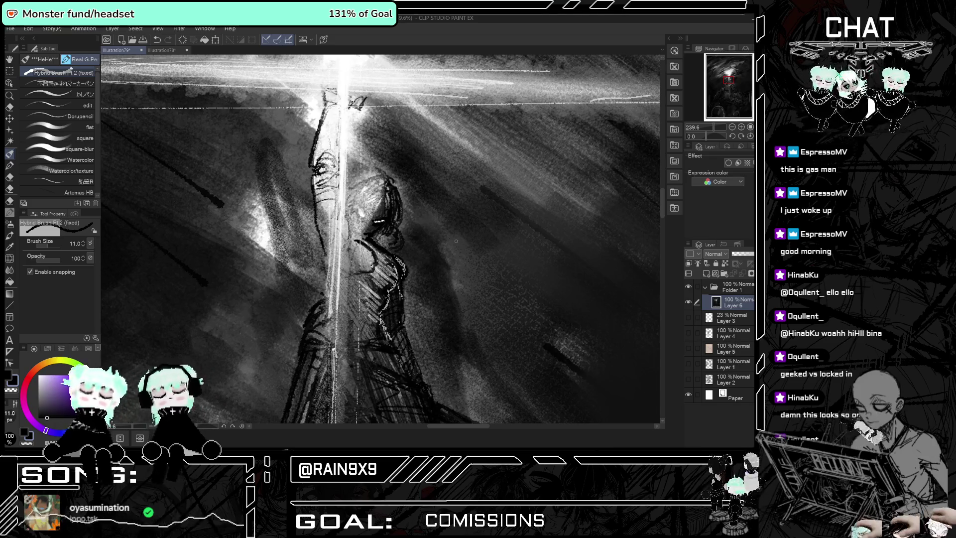
key(x)
key(h)
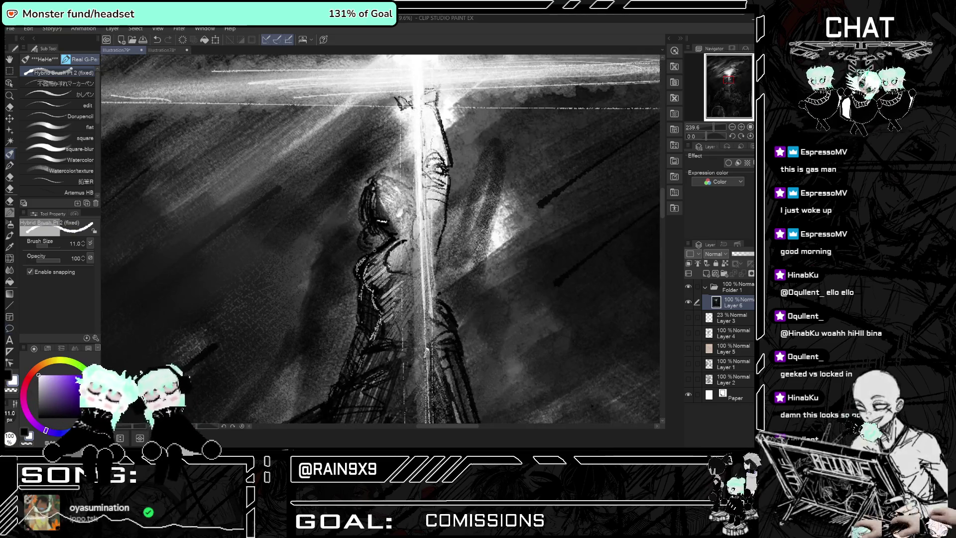
click(83, 246)
click(84, 246)
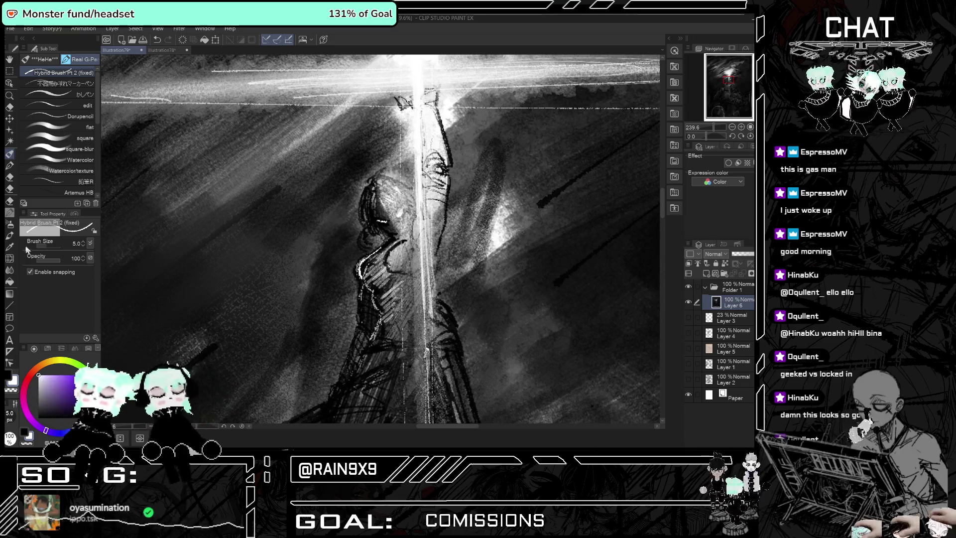
click(9, 270)
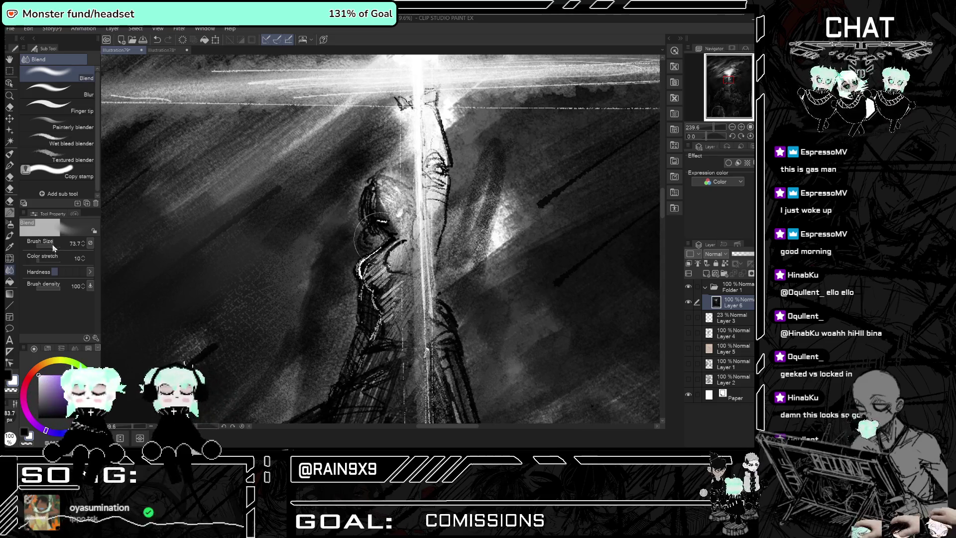
Set the Blend brush size to 4.5 and zoom out to show the full framed page.
click(48, 246)
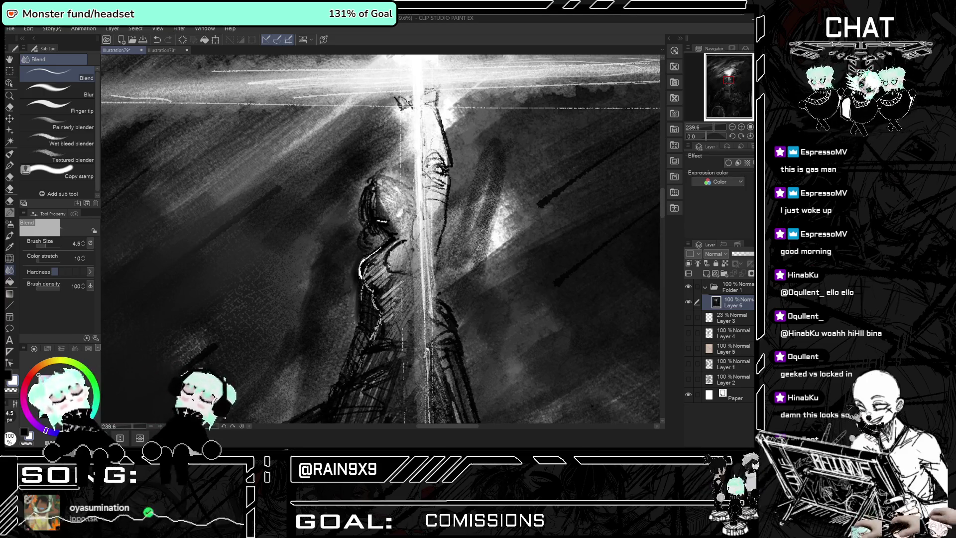
scroll(343, 336, down, 3)
scroll(343, 336, down, 3)
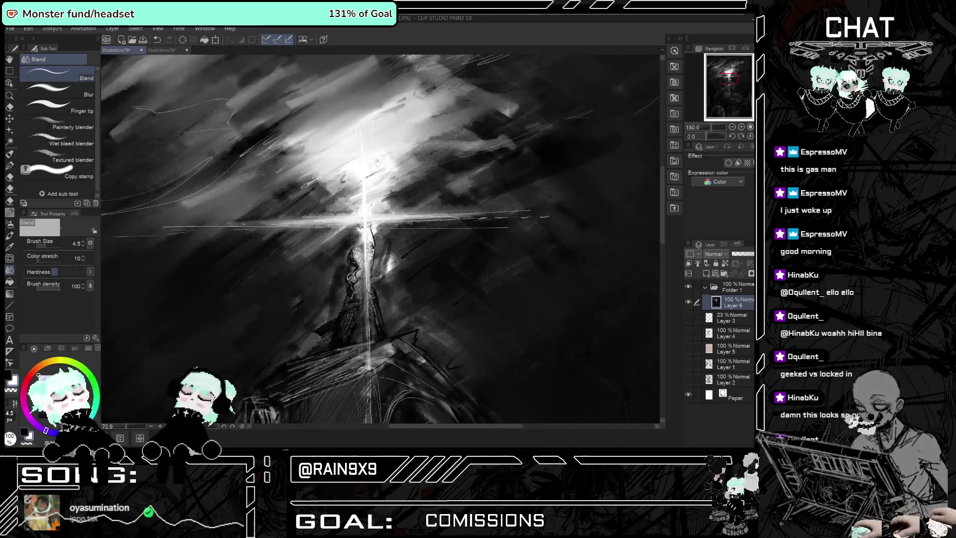
scroll(343, 336, down, 2)
scroll(343, 337, down, 2)
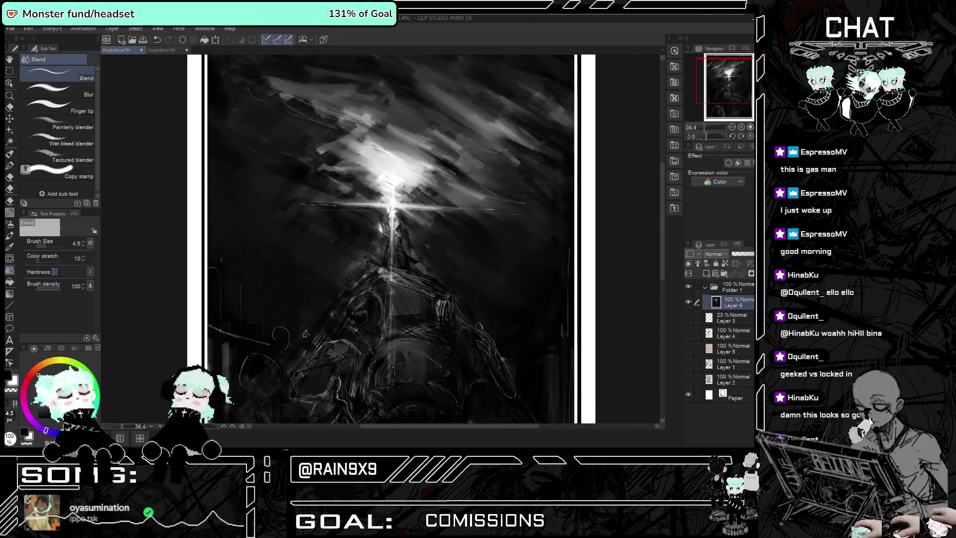
scroll(343, 336, down, 2)
scroll(375, 294, down, 1)
scroll(376, 294, up, 1)
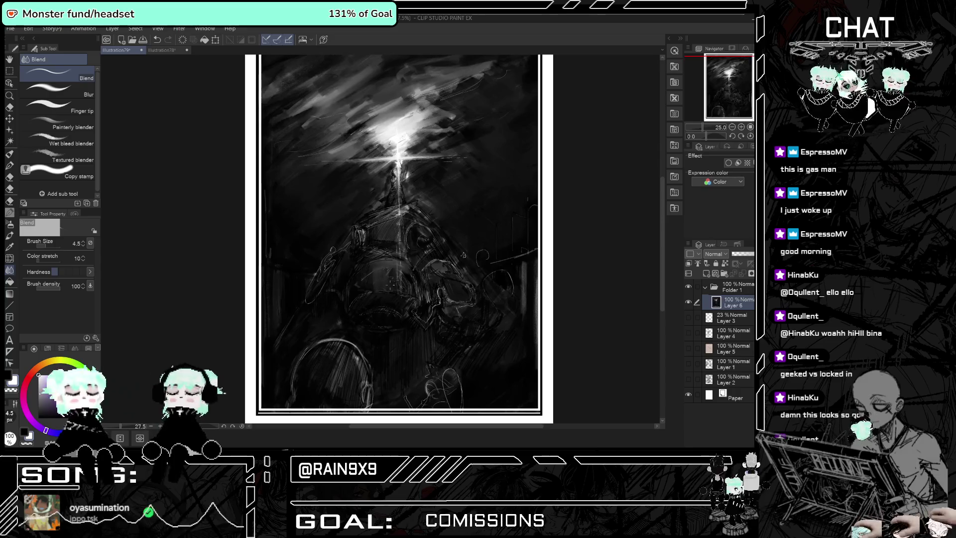
Select the Airbrush's Droplet sub tool and enlarge its brush size.
click(11, 224)
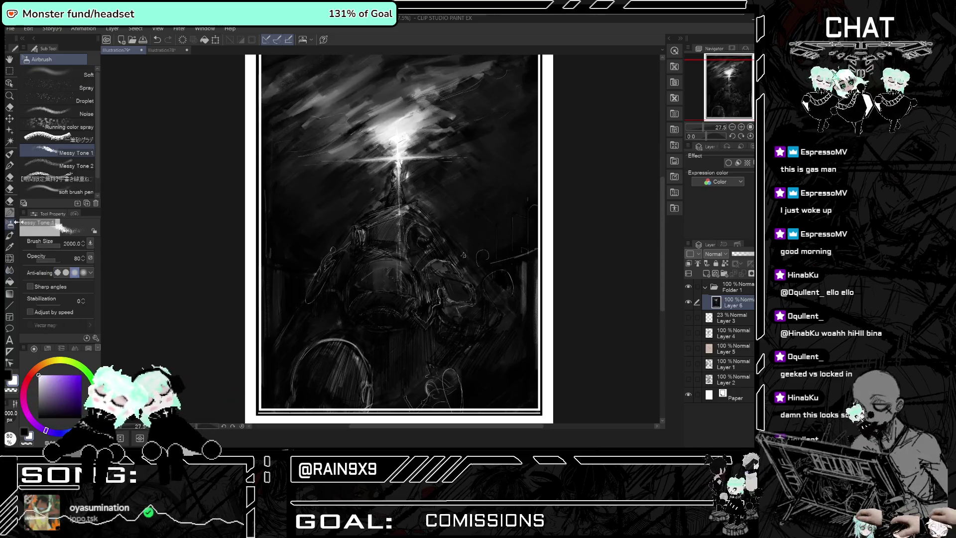
click(75, 88)
click(75, 101)
drag(52, 245, 61, 245)
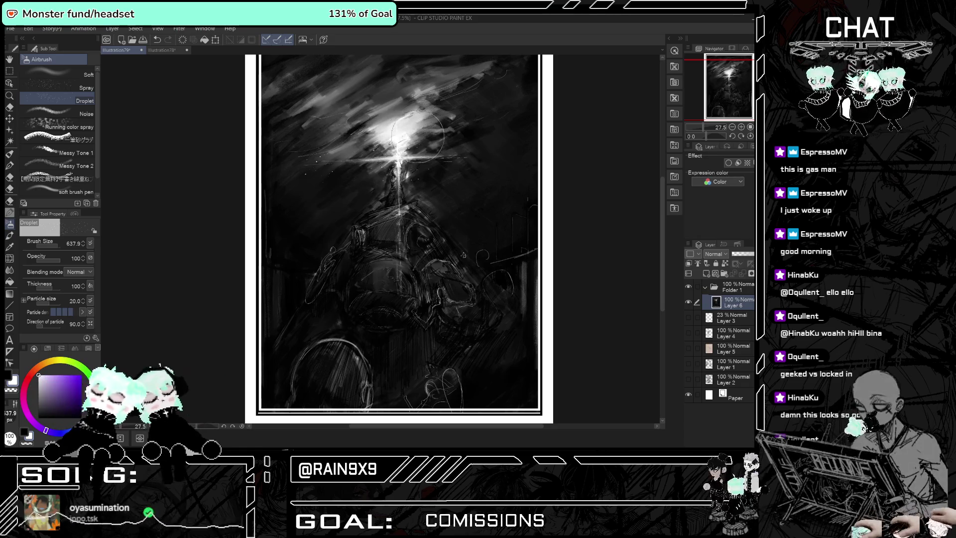
Spray white droplet speckles into the sky around the light burst.
drag(444, 154, 461, 162)
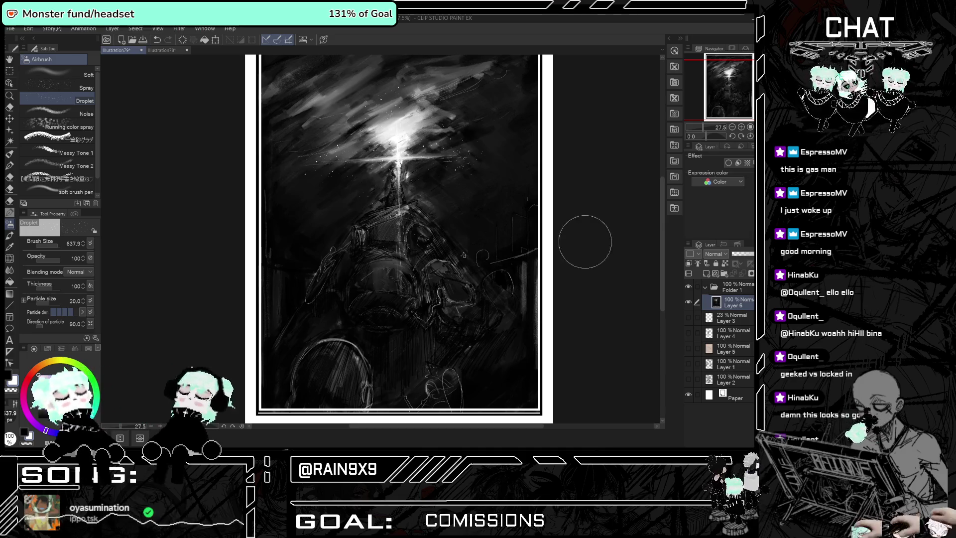
drag(577, 235, 438, 269)
scroll(437, 269, up, 1)
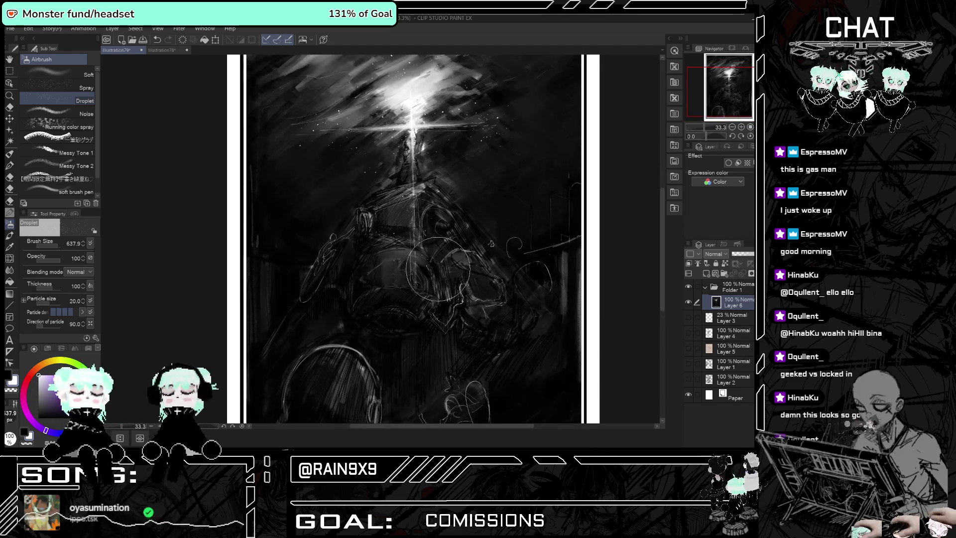
scroll(438, 269, down, 1)
scroll(428, 224, up, 1)
scroll(420, 175, up, 1)
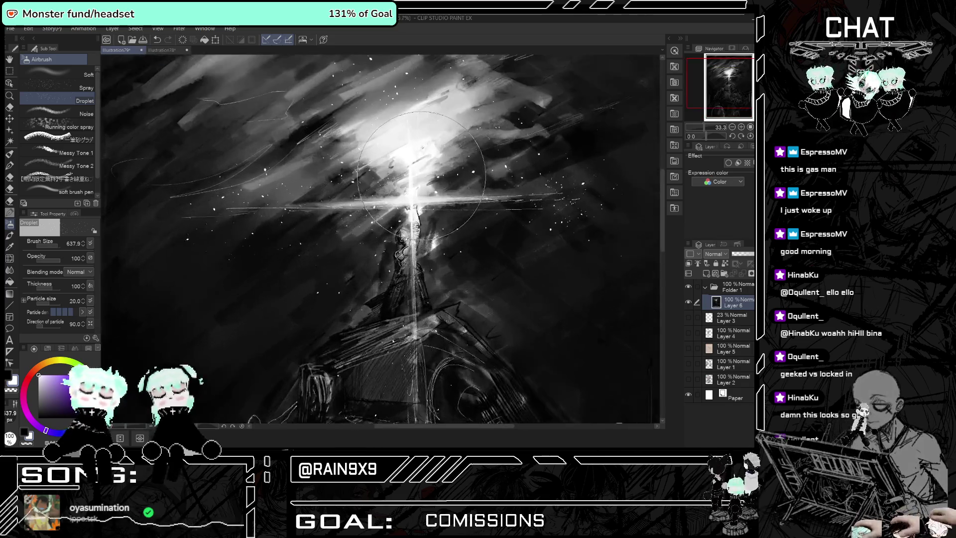
scroll(420, 176, up, 3)
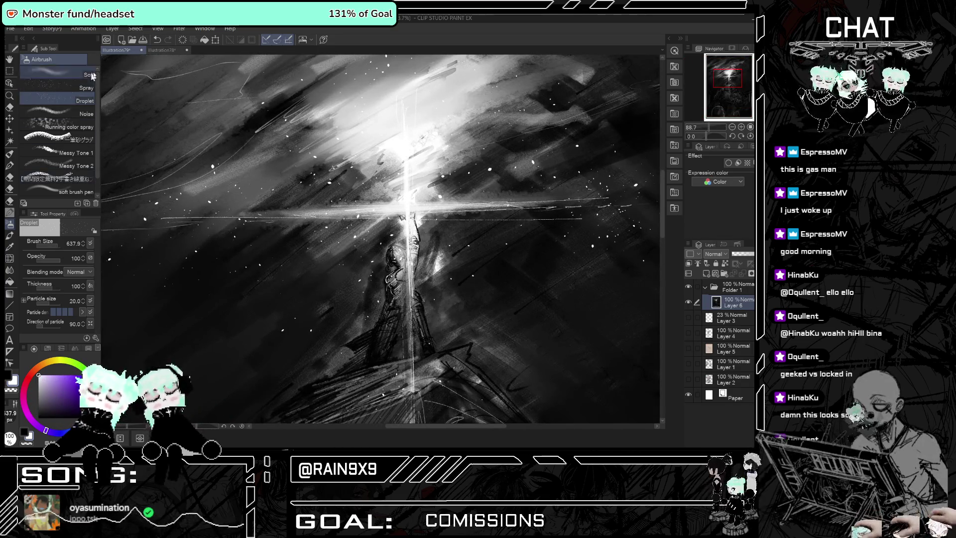
Shrink the Droplet spray brush to a small size.
ctrl+alt+drag(381, 239, 349, 240)
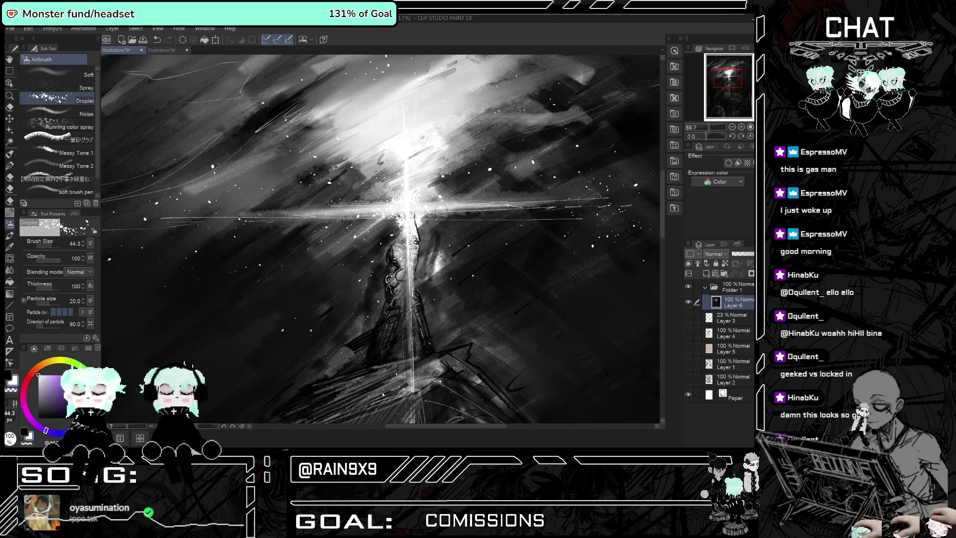
scroll(440, 209, down, 3)
scroll(419, 207, down, 1)
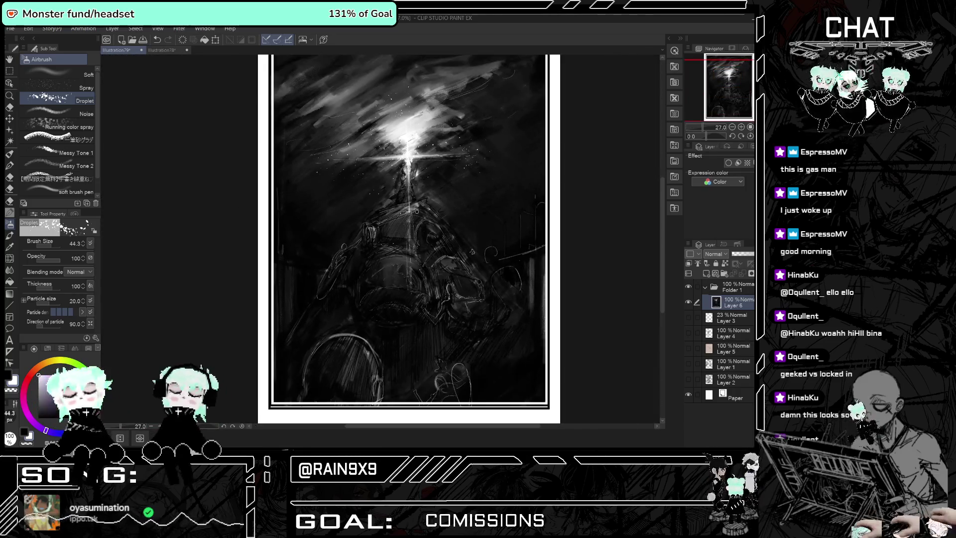
scroll(417, 211, down, 1)
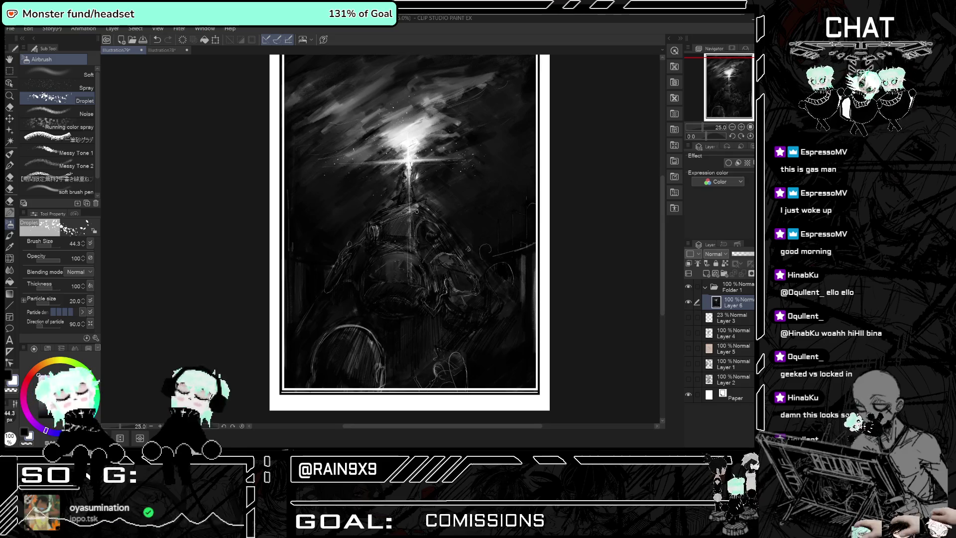
scroll(417, 211, down, 1)
scroll(417, 211, up, 2)
scroll(416, 211, up, 1)
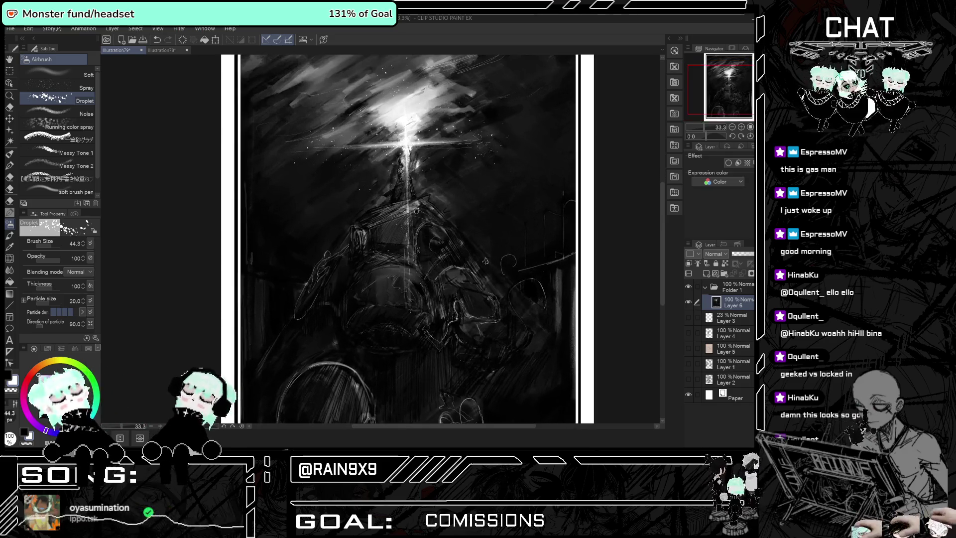
Undo the last droplet spray stroke and add one small bright speck.
key(ctrl+z)
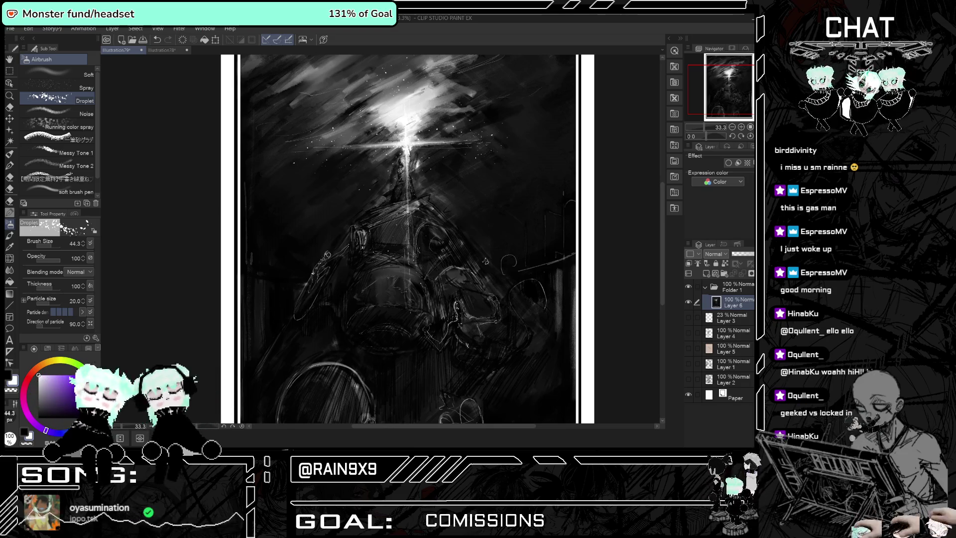
scroll(360, 183, down, 1)
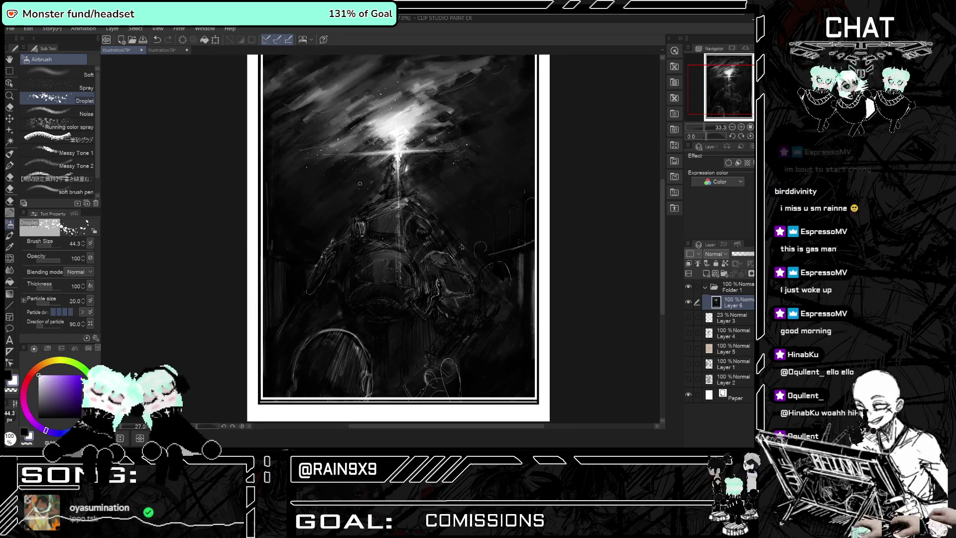
scroll(362, 192, up, 1)
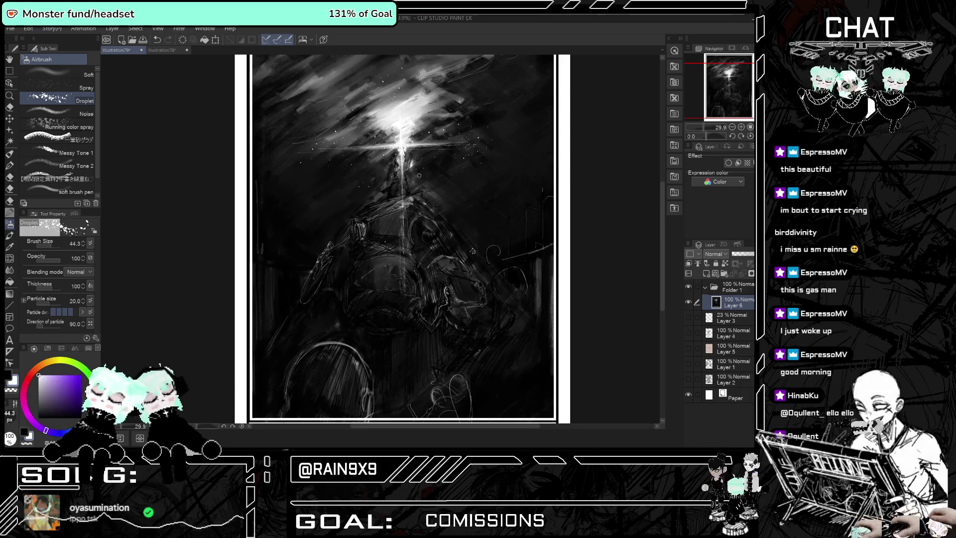
scroll(443, 287, up, 1)
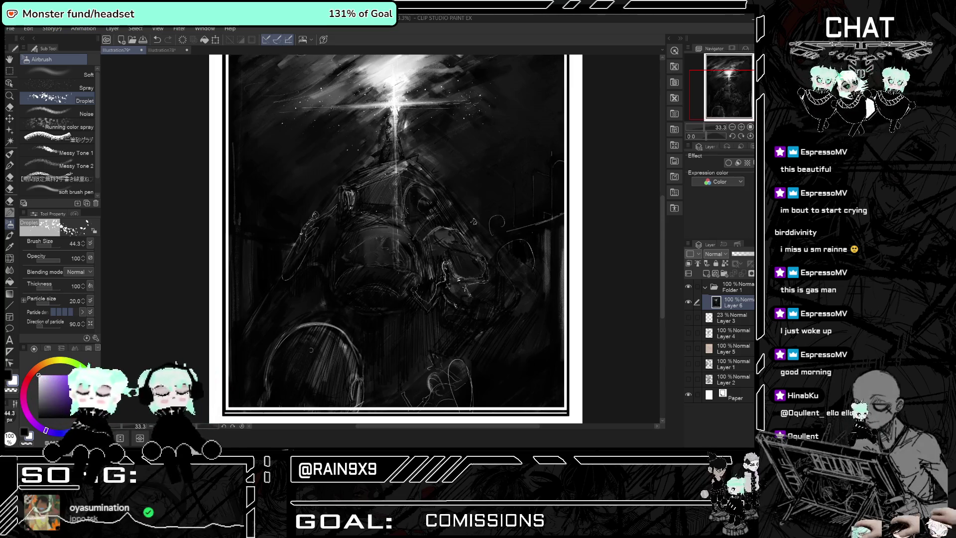
click(434, 380)
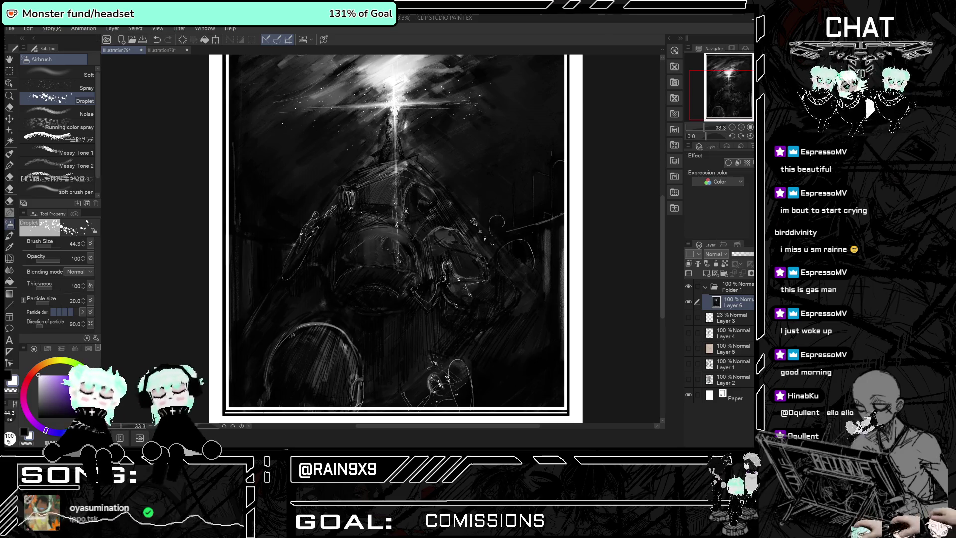
scroll(398, 261, down, 1)
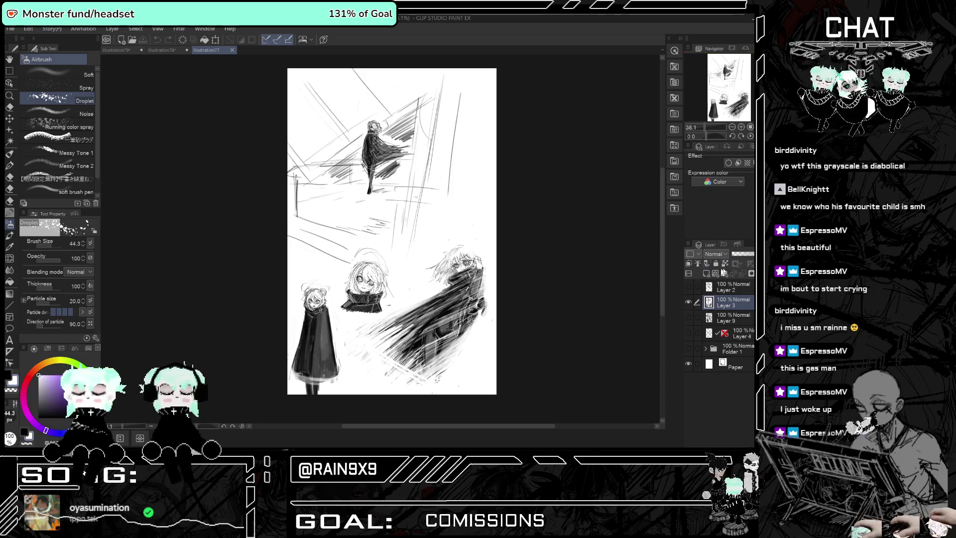
Hide Layer 3, show Folder 1's SUN artwork, and fit it to the window.
click(688, 301)
click(688, 348)
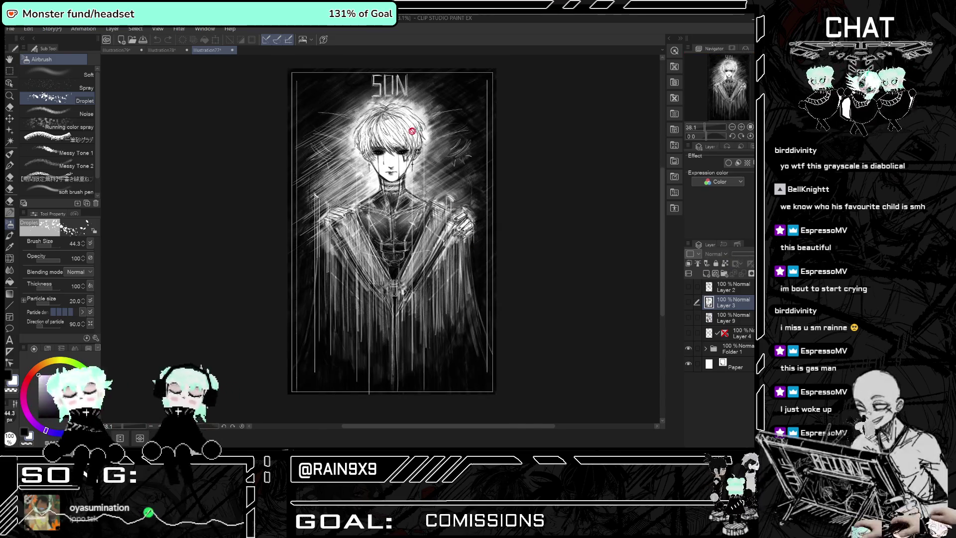
key(ctrl+0)
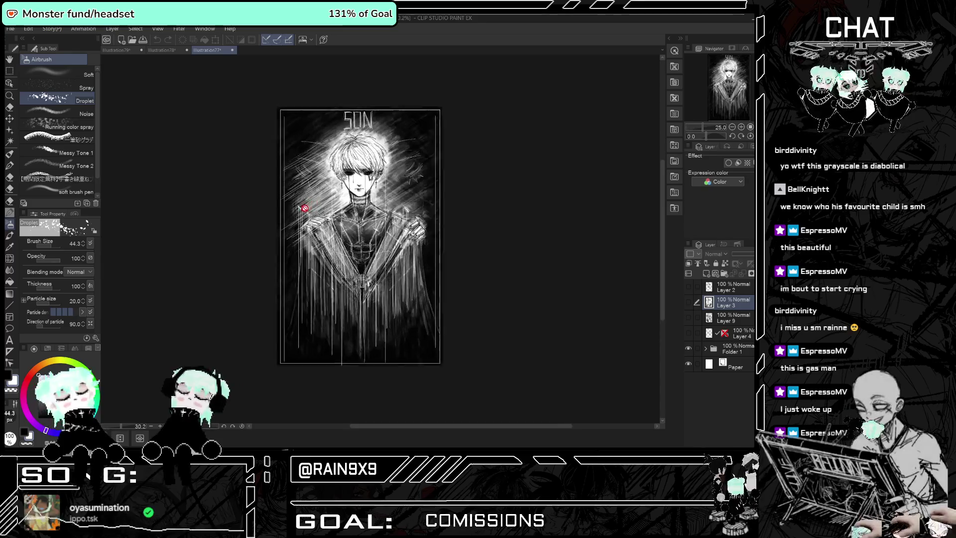
Switch via the calendar sketch document back to the dark light-burst painting.
click(162, 50)
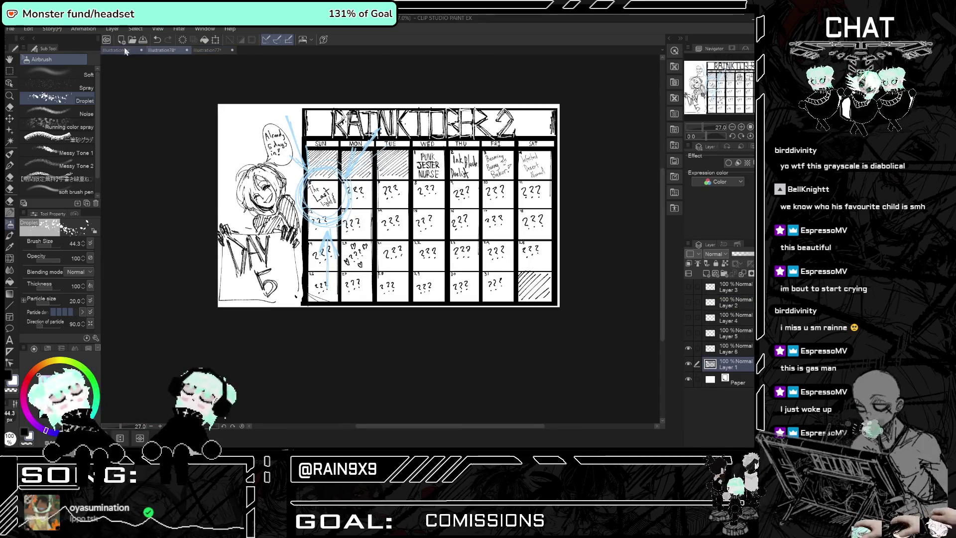
click(116, 50)
scroll(342, 154, up, 1)
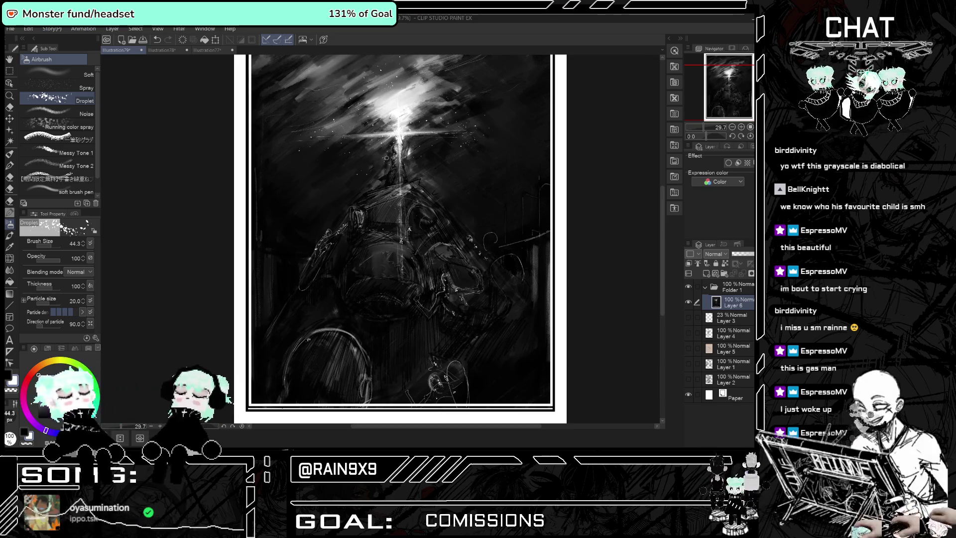
Swap the drawing colour to black and raise the Droplet airbrush size to 48.
scroll(387, 158, down, 3)
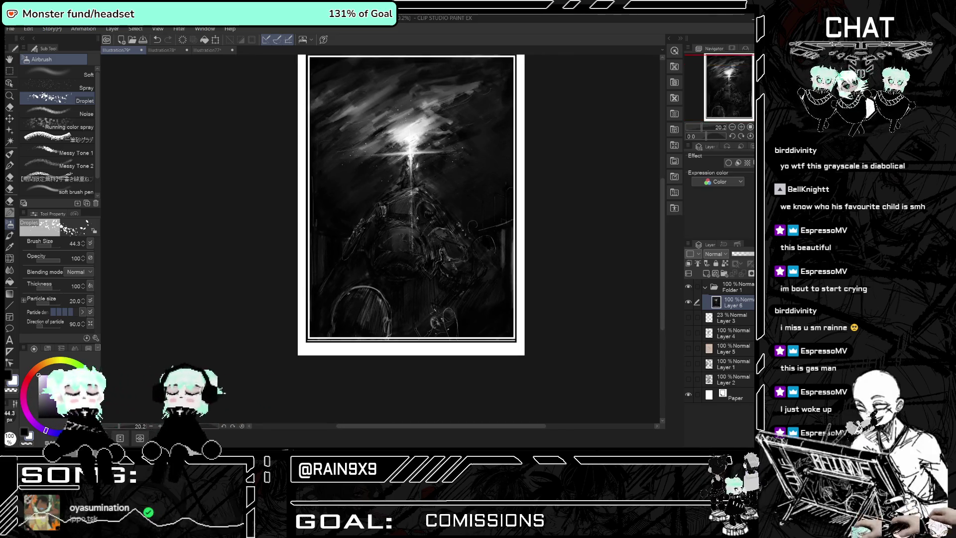
scroll(427, 86, up, 1)
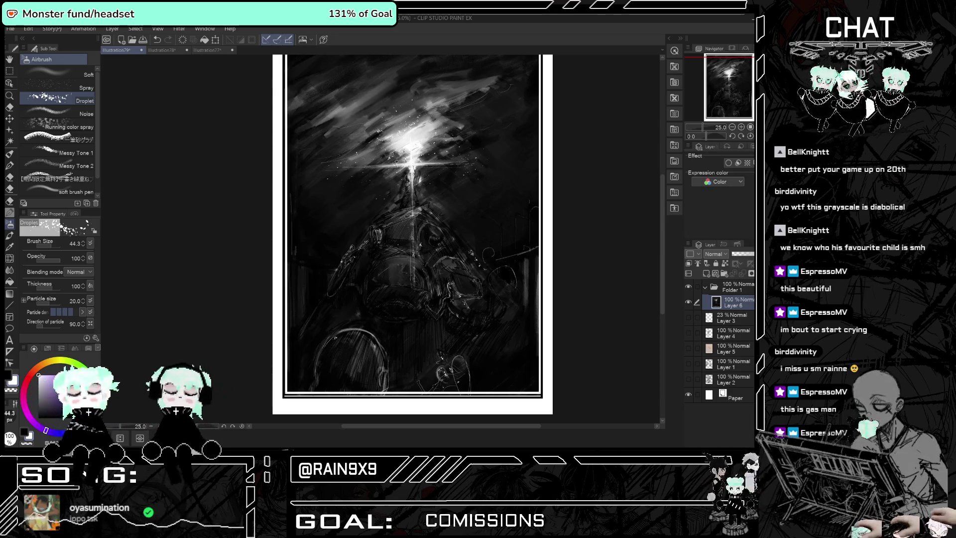
key(ctrl+plus)
key(ctrl+plus)
key(ctrl+minus)
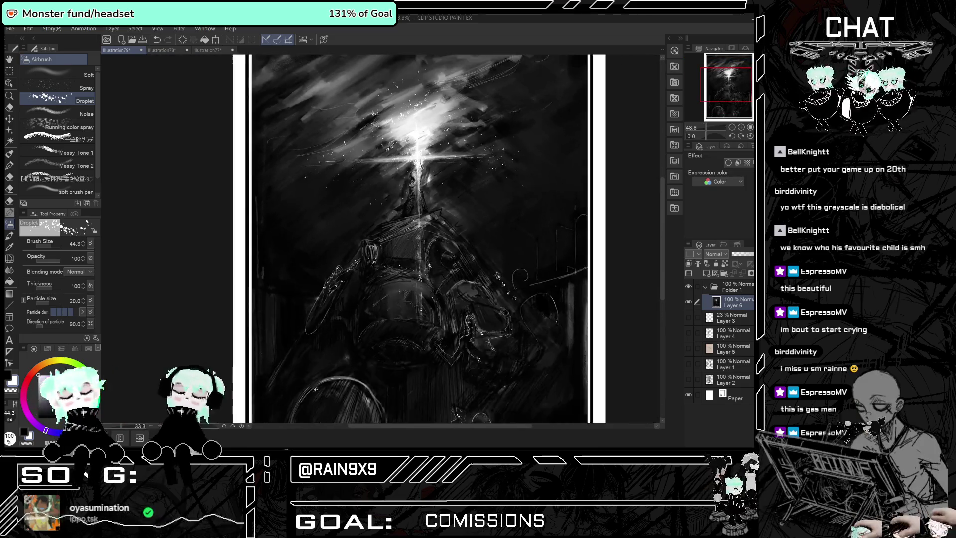
key(ctrl+minus)
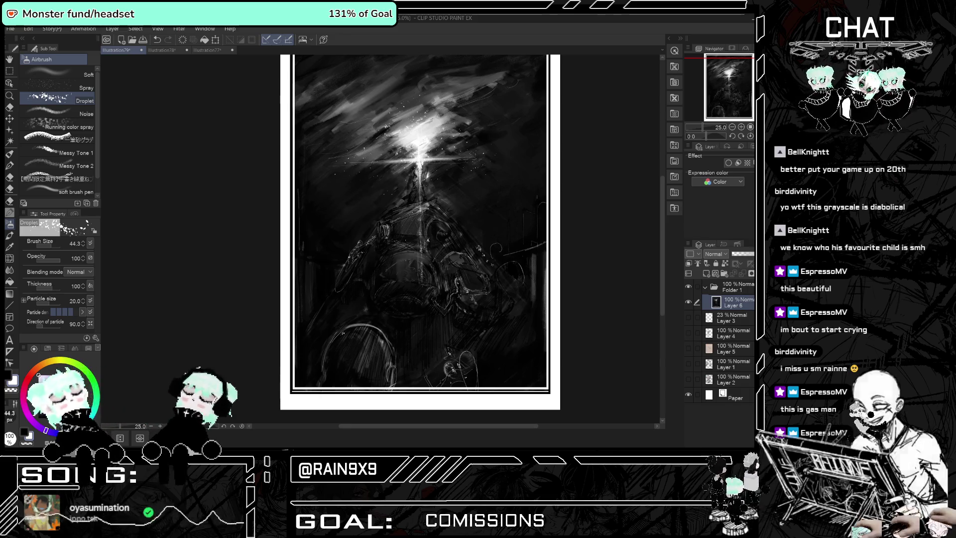
key(x)
click(84, 242)
click(84, 242)
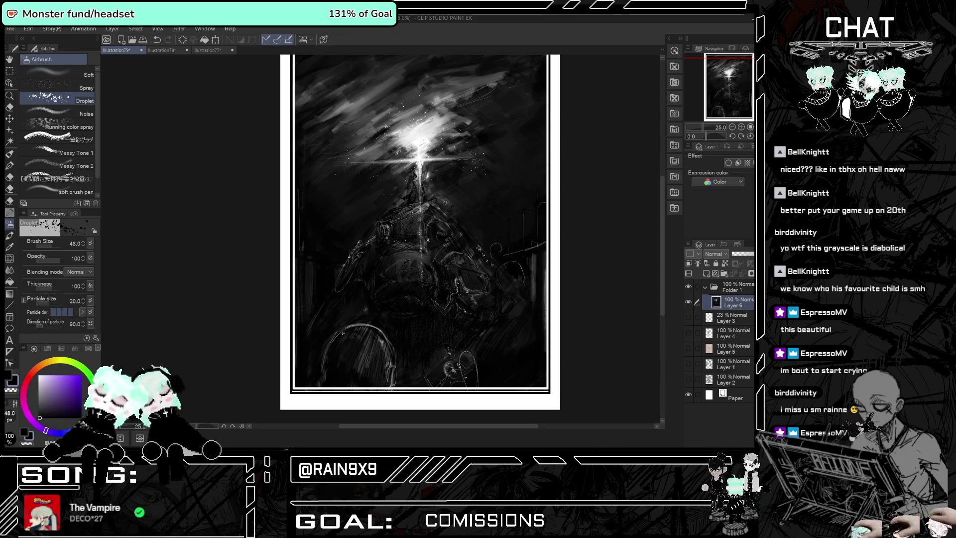
scroll(445, 202, up, 1)
scroll(414, 184, up, 2)
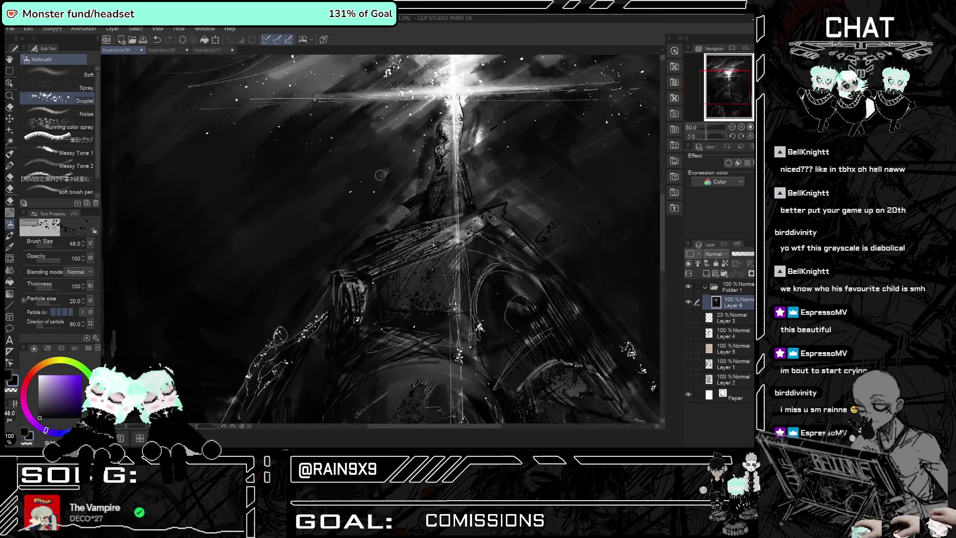
Set up Hybrid Brush Pt 2 in white at size 4, undoing a stray test stroke.
scroll(379, 169, up, 2)
click(10, 155)
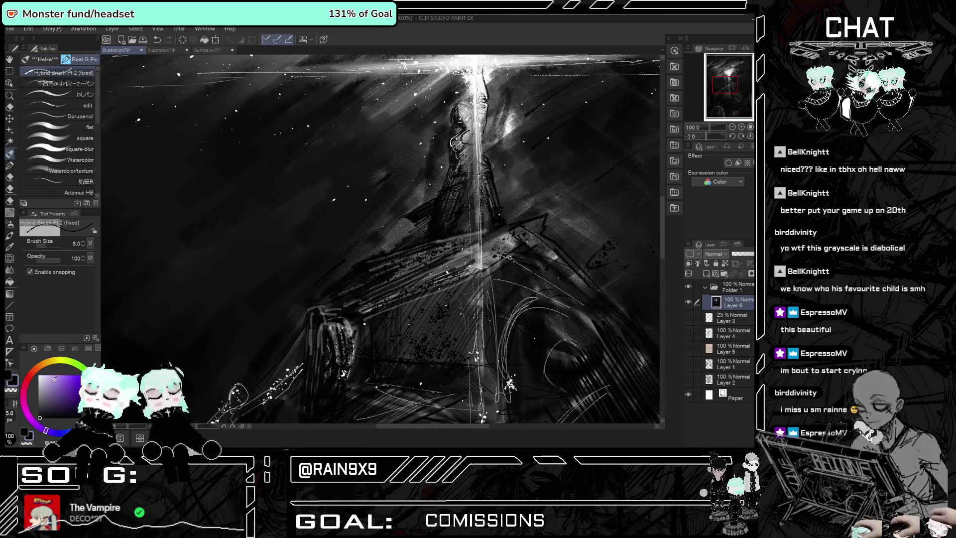
key(x)
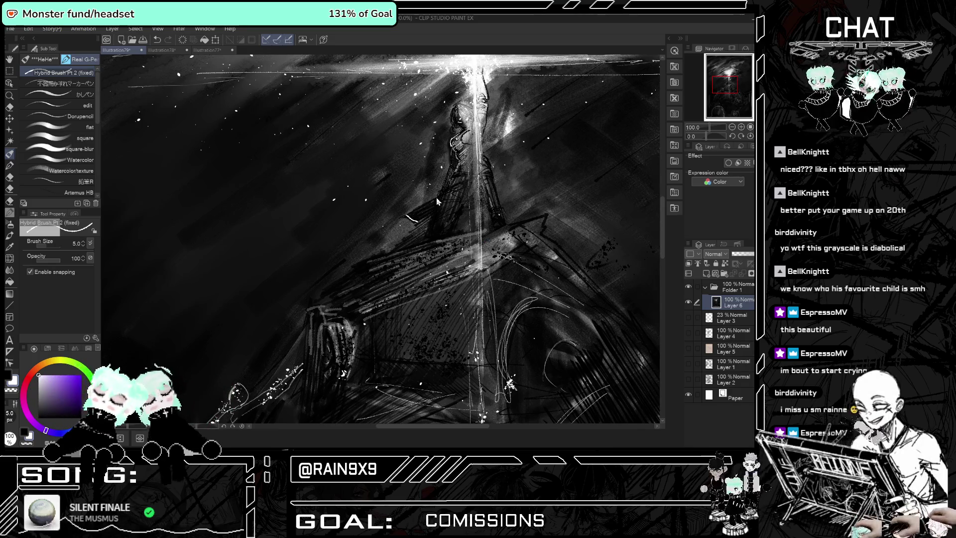
click(83, 246)
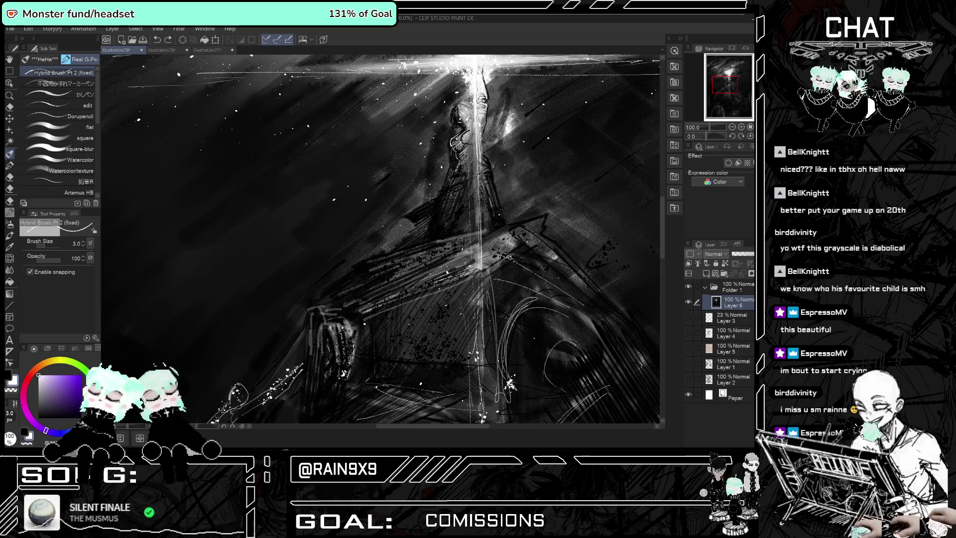
drag(435, 201, 431, 204)
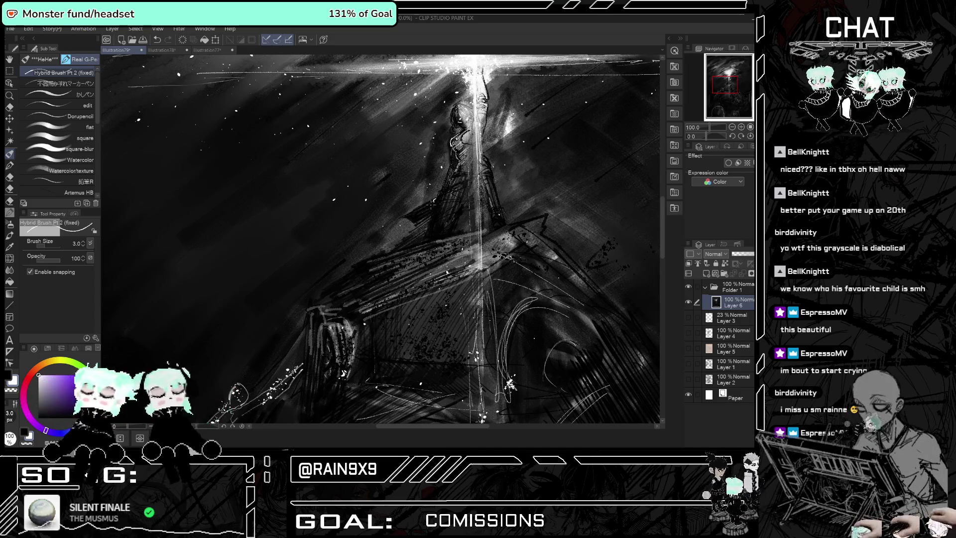
key(ctrl+z)
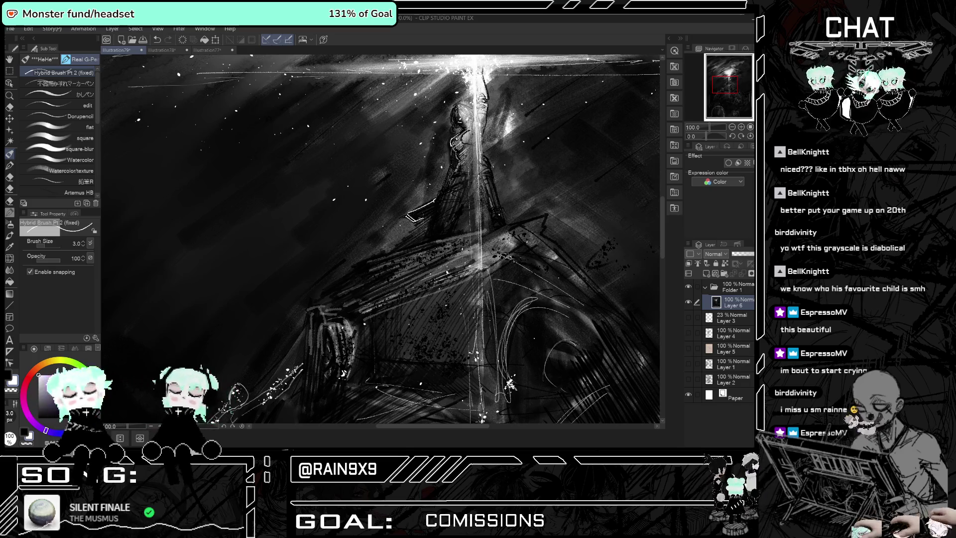
Draw faint thin white streaks across the upper dark sky.
scroll(381, 239, down, 3)
scroll(381, 239, down, 2)
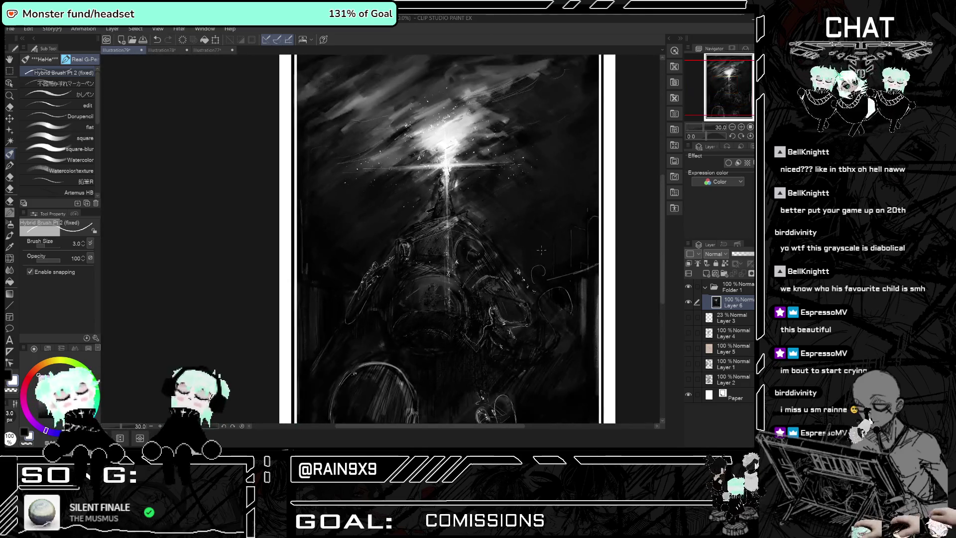
scroll(381, 239, up, 2)
scroll(428, 182, up, 2)
scroll(428, 181, up, 2)
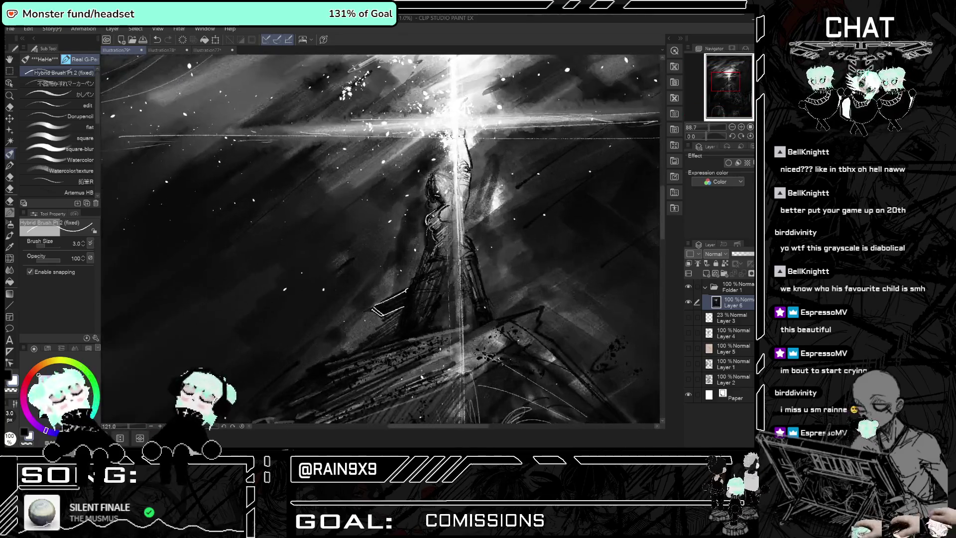
scroll(428, 182, up, 1)
scroll(332, 160, down, 5)
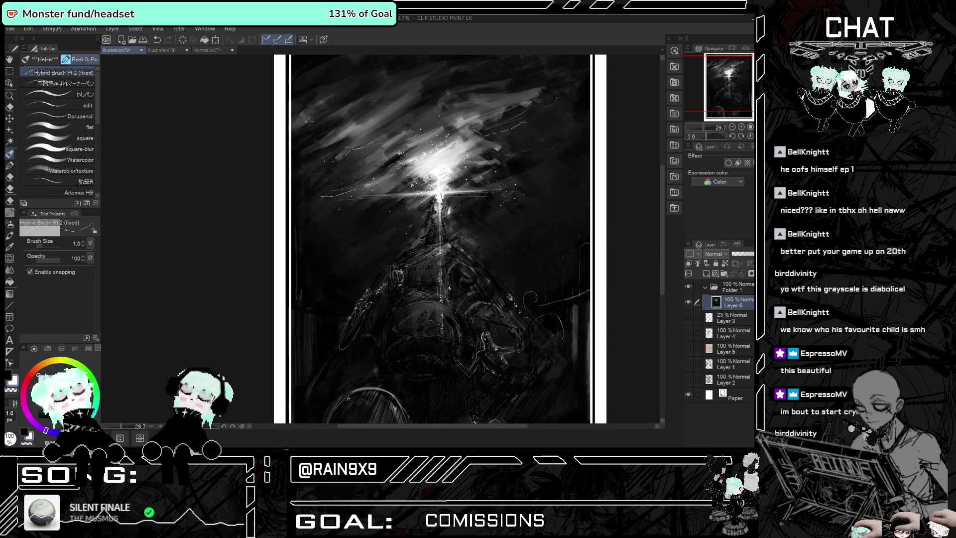
drag(385, 104, 421, 92)
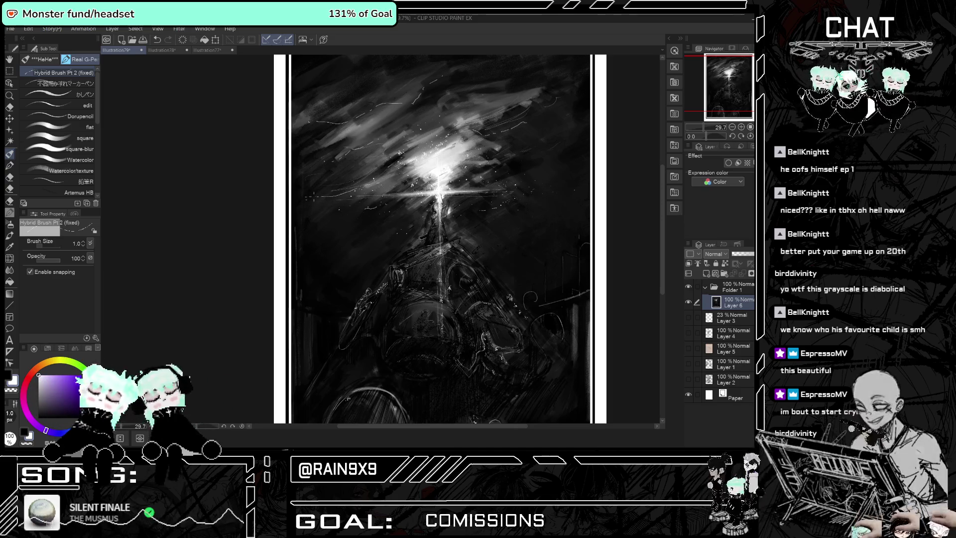
scroll(337, 231, down, 2)
scroll(401, 238, up, 1)
scroll(400, 238, up, 1)
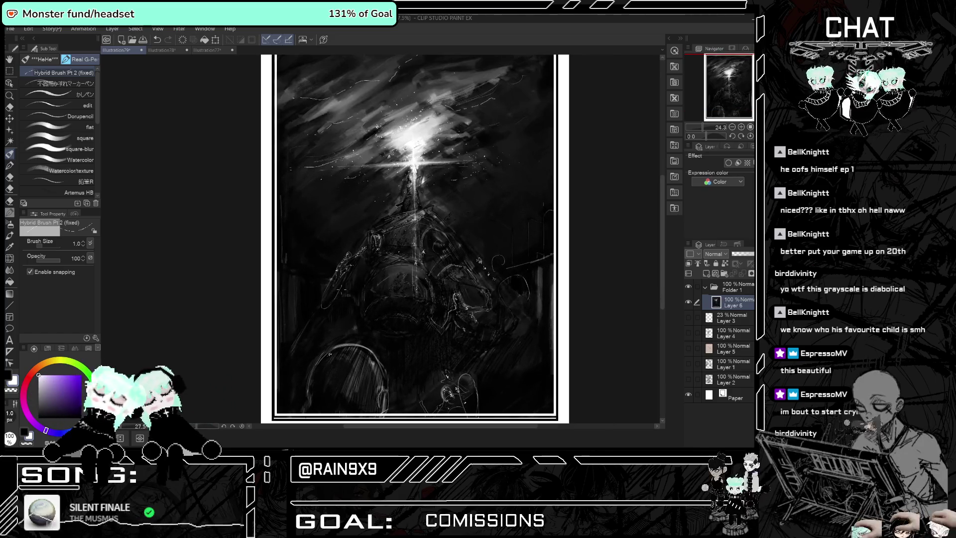
scroll(401, 238, down, 1)
scroll(354, 305, up, 1)
scroll(353, 305, up, 1)
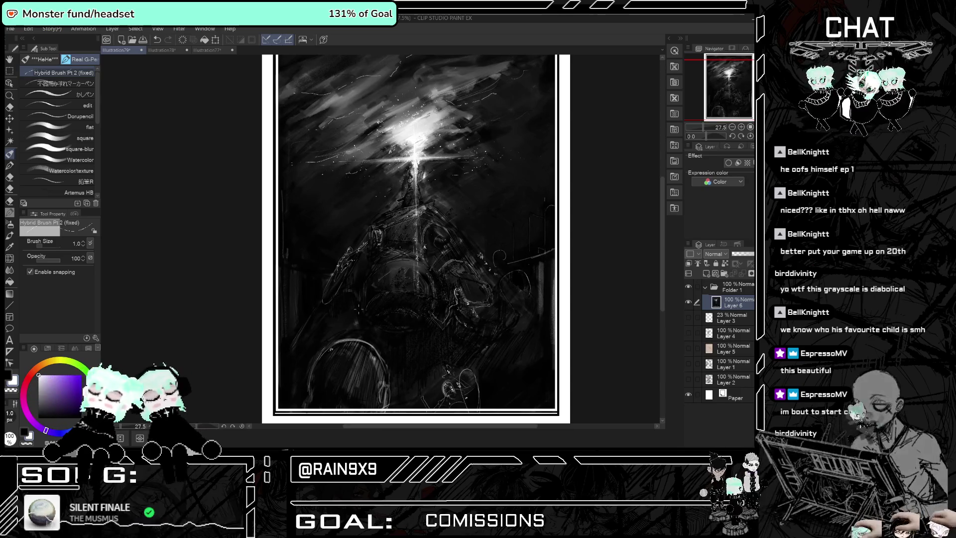
scroll(357, 309, down, 1)
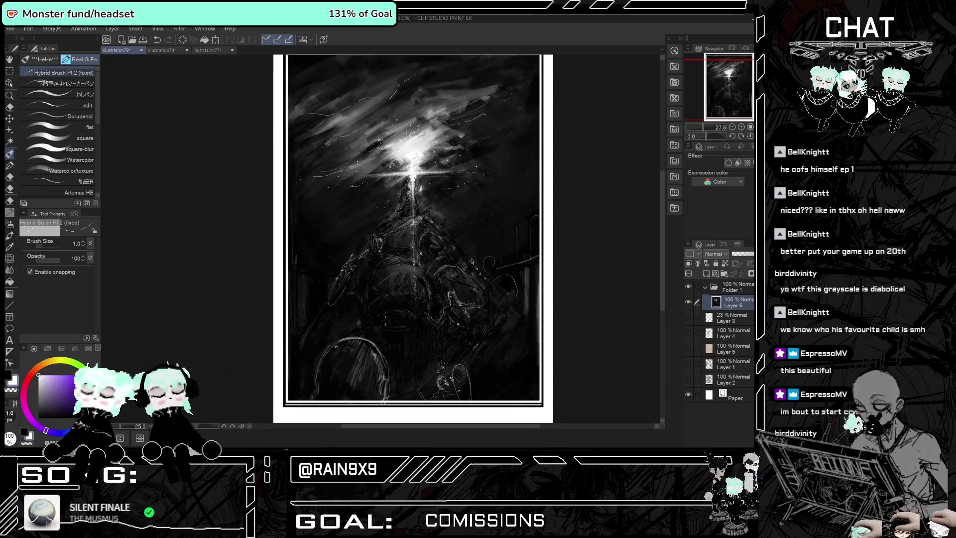
scroll(362, 324, down, 1)
click(11, 73)
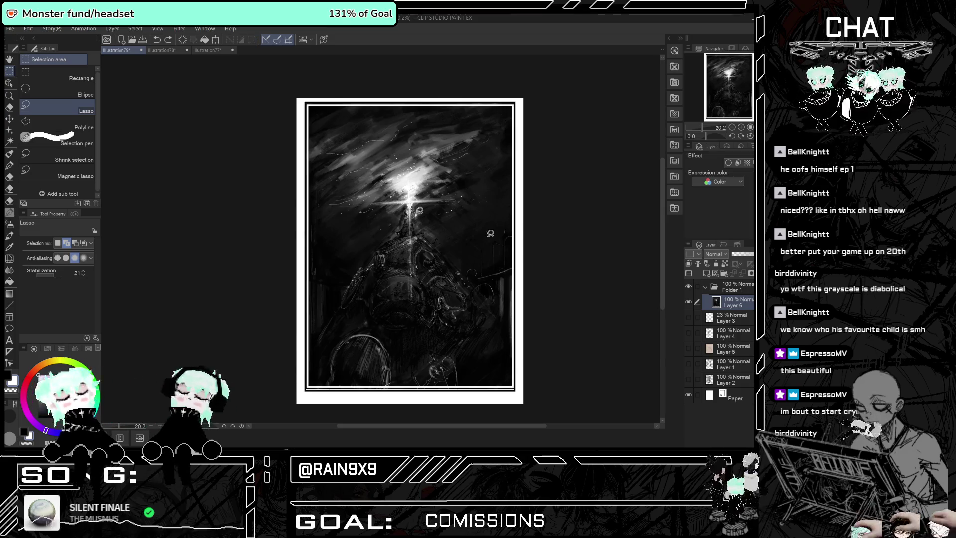
Rectangle-select the right-edge strip and transform it about 2 px left to even the border.
click(80, 75)
drag(501, 96, 546, 405)
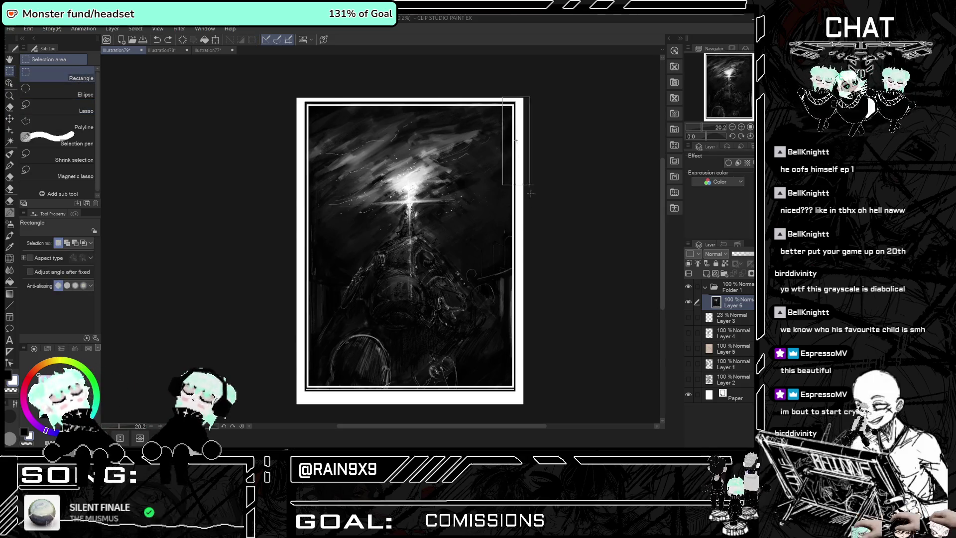
click(548, 405)
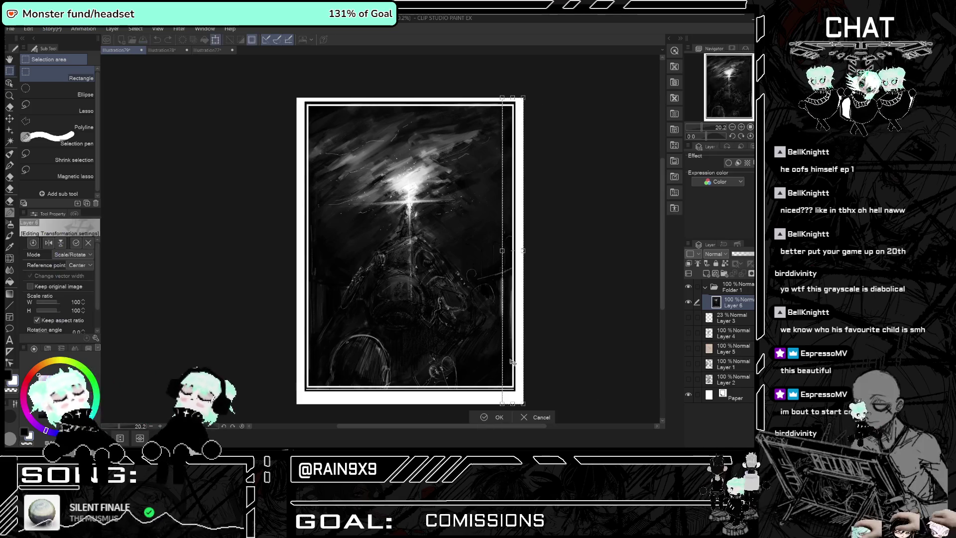
drag(516, 365, 516, 369)
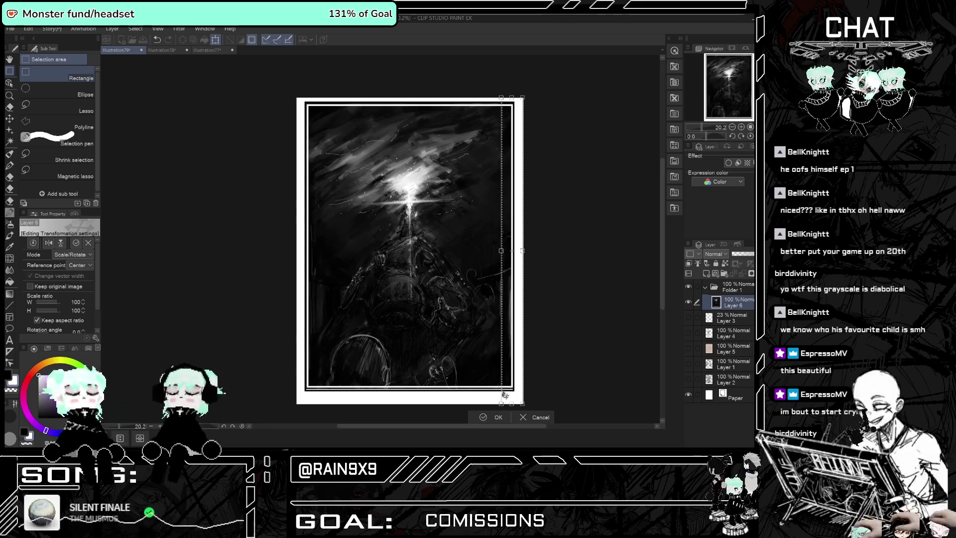
key(Return)
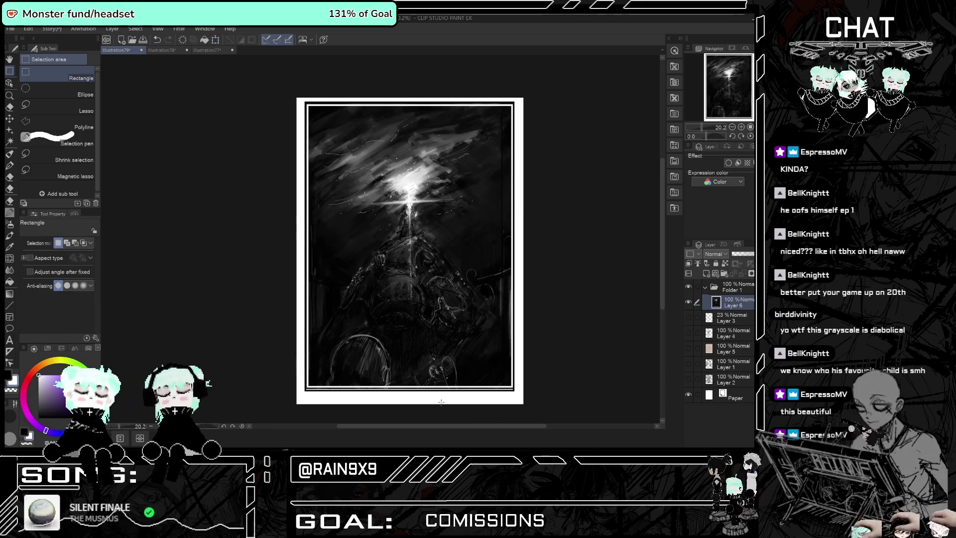
scroll(397, 349, up, 1)
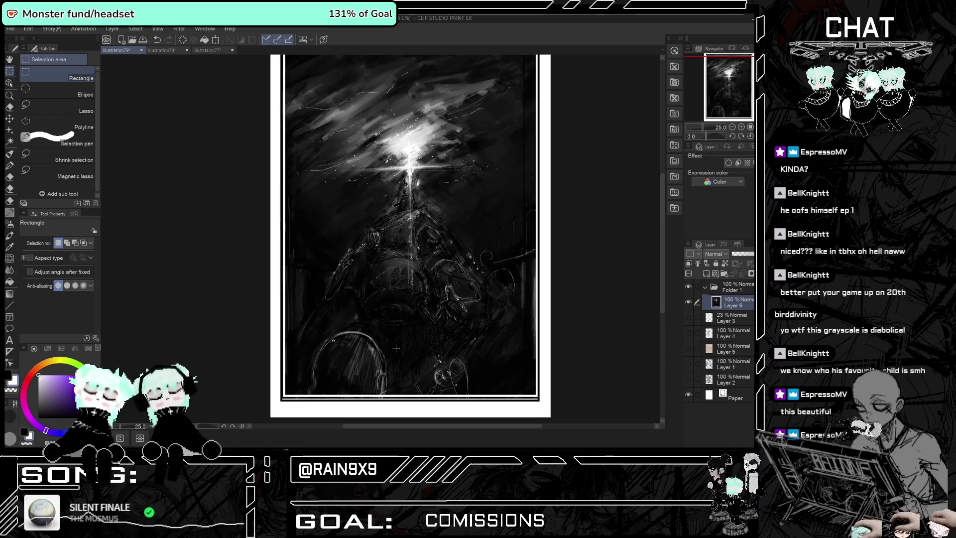
Flip the canvas to check composition, return to the pen, and undo the last small strokes.
scroll(370, 278, down, 1)
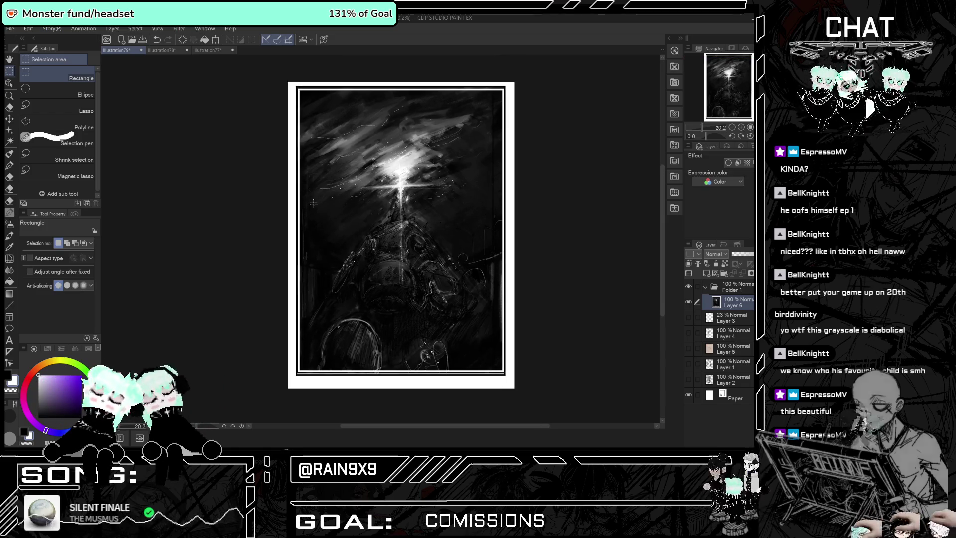
scroll(376, 224, up, 2)
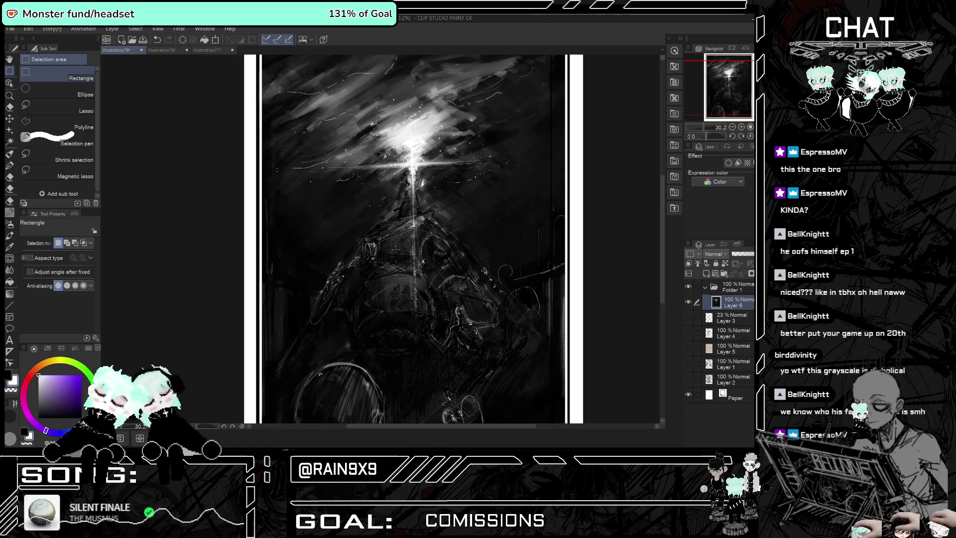
scroll(398, 247, down, 1)
drag(458, 247, 397, 247)
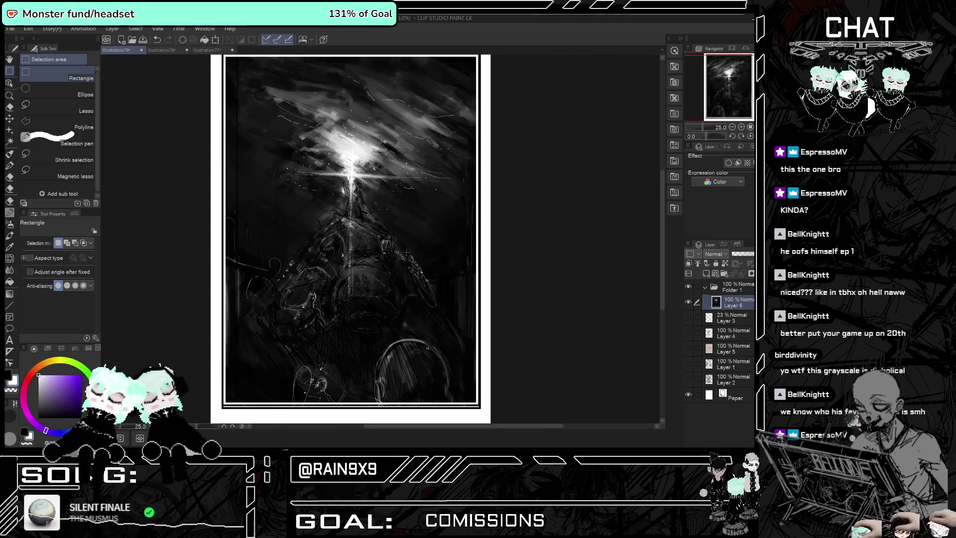
key(h)
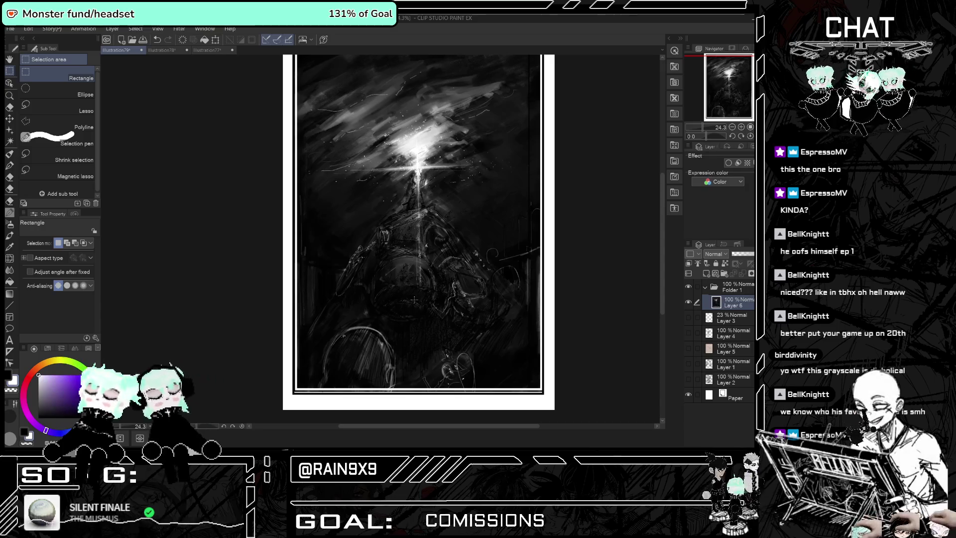
key(p)
key(ctrl+z)
key(ctrl+z)
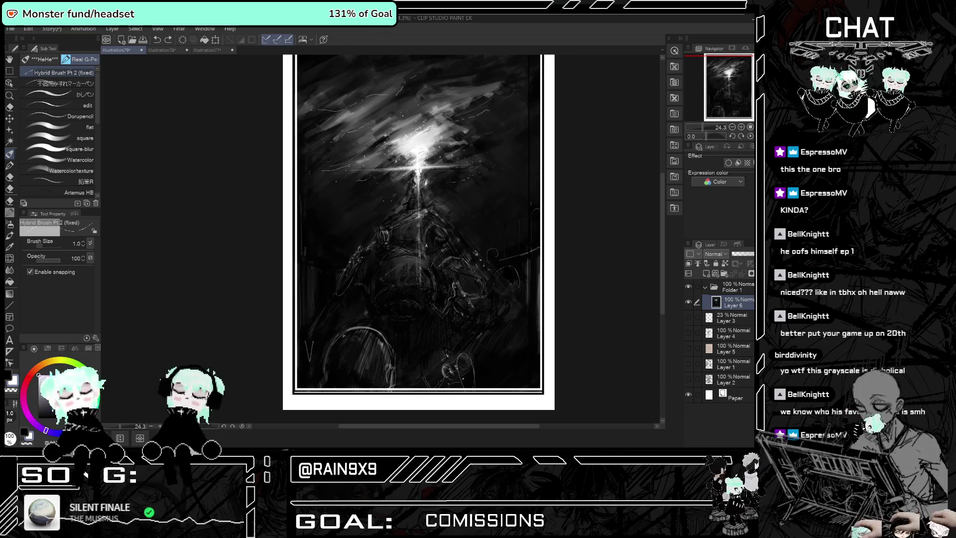
key(ctrl+minus)
key(h)
key(h)
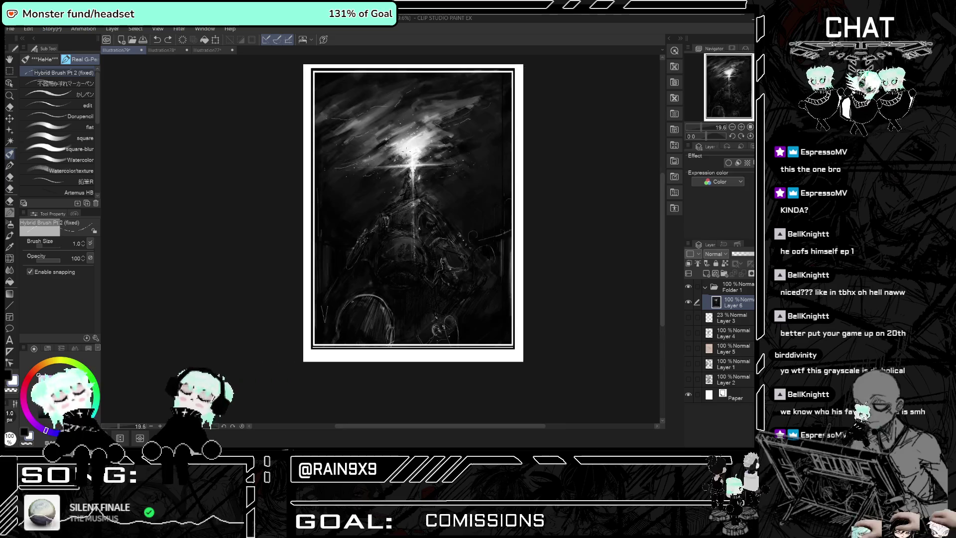
key(h)
key(h)
scroll(497, 111, up, 2)
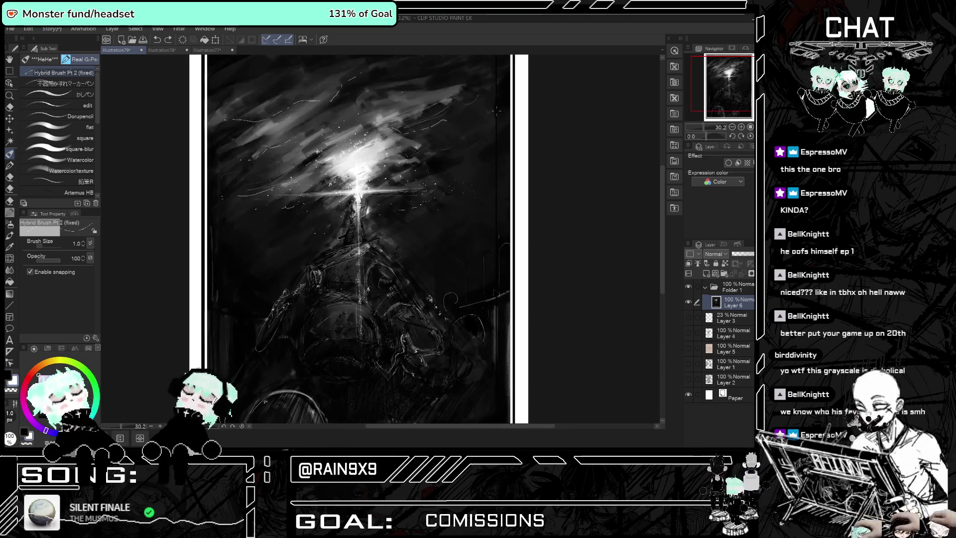
Draw two faint light Pencil strokes across the dark sky near the light burst.
click(10, 213)
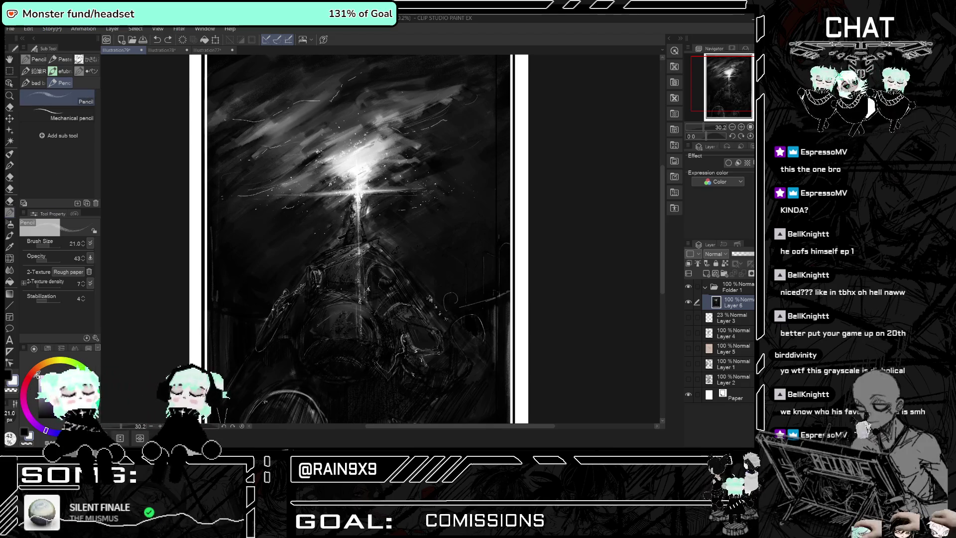
drag(419, 172, 448, 160)
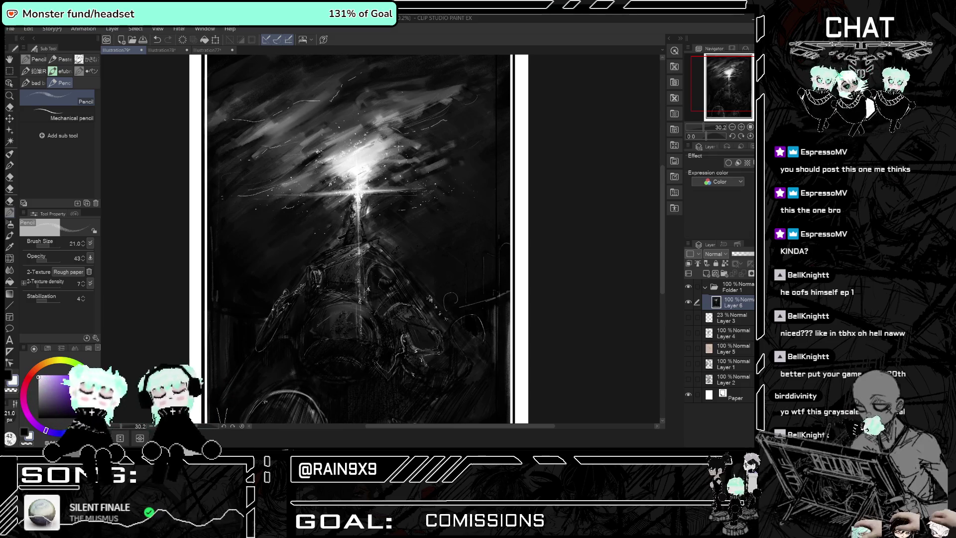
drag(418, 138, 465, 121)
scroll(467, 118, down, 1)
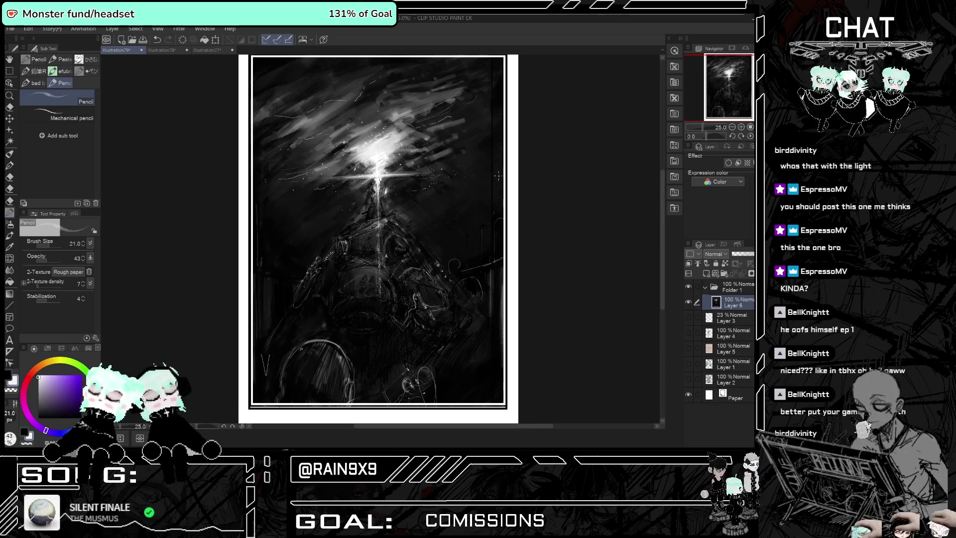
scroll(373, 209, up, 8)
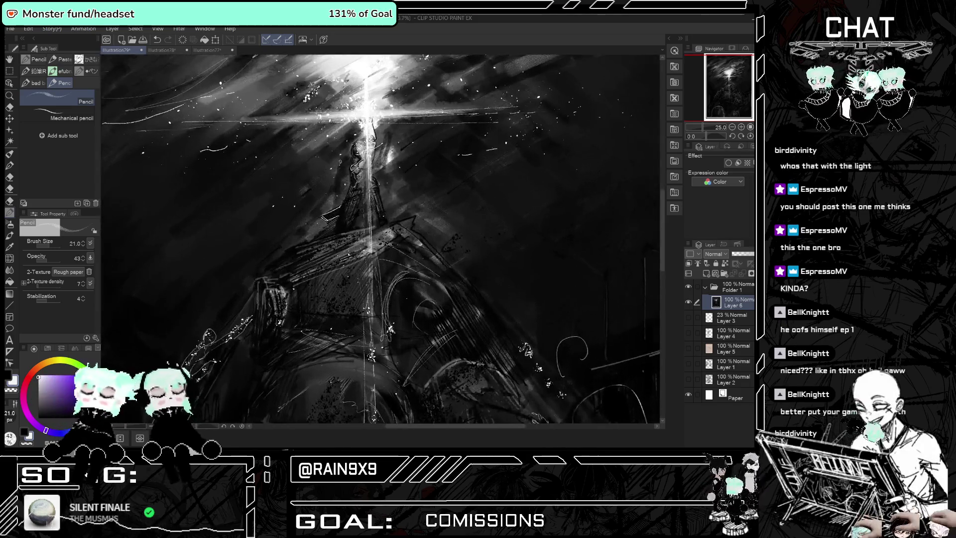
scroll(381, 239, up, 2)
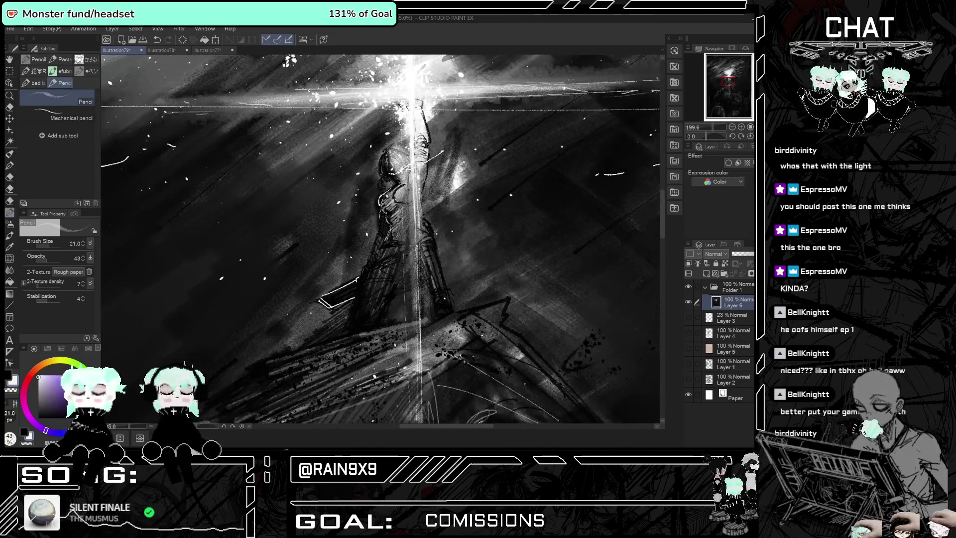
scroll(381, 239, up, 3)
scroll(384, 227, down, 4)
scroll(385, 226, down, 2)
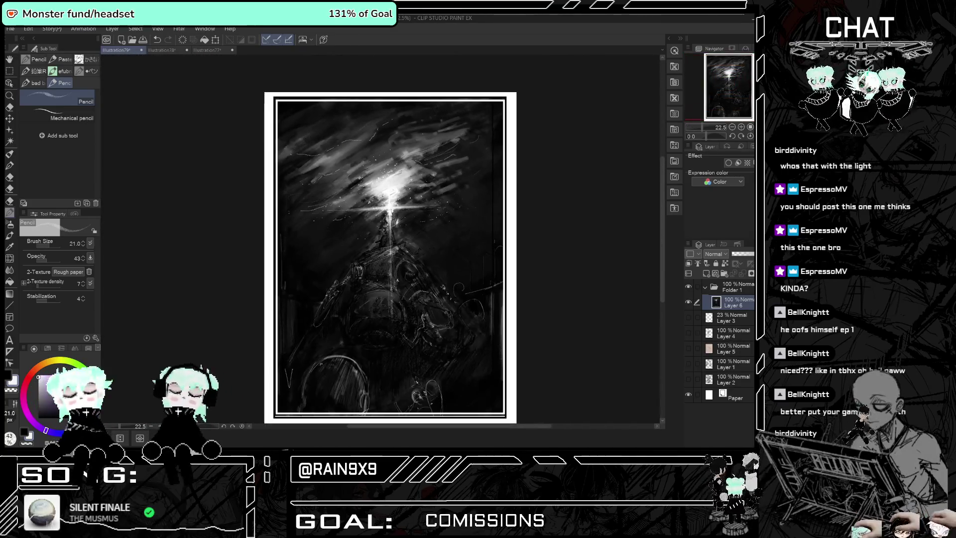
scroll(385, 227, down, 1)
scroll(390, 257, up, 1)
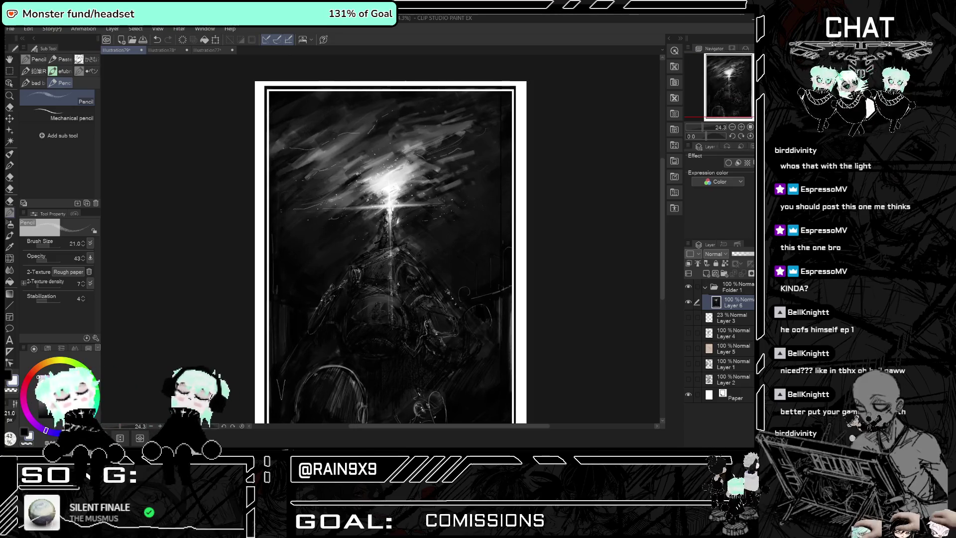
scroll(386, 224, up, 2)
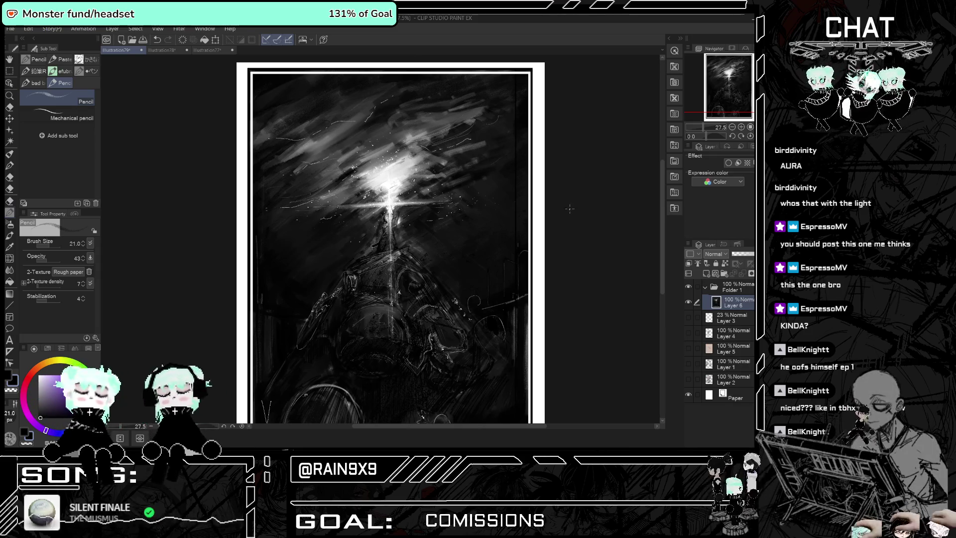
scroll(548, 214, up, 1)
scroll(537, 219, up, 1)
scroll(533, 221, up, 1)
scroll(532, 222, up, 1)
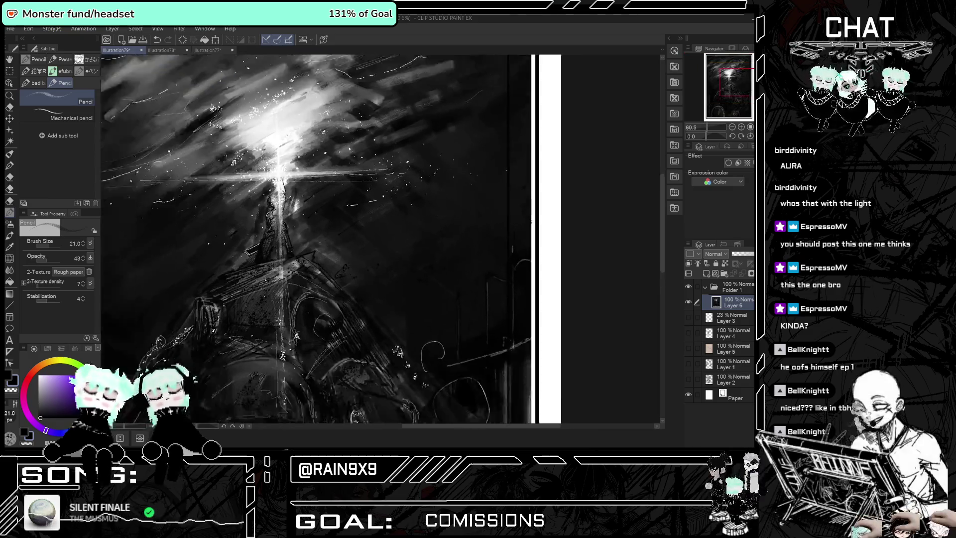
scroll(531, 222, down, 3)
click(10, 271)
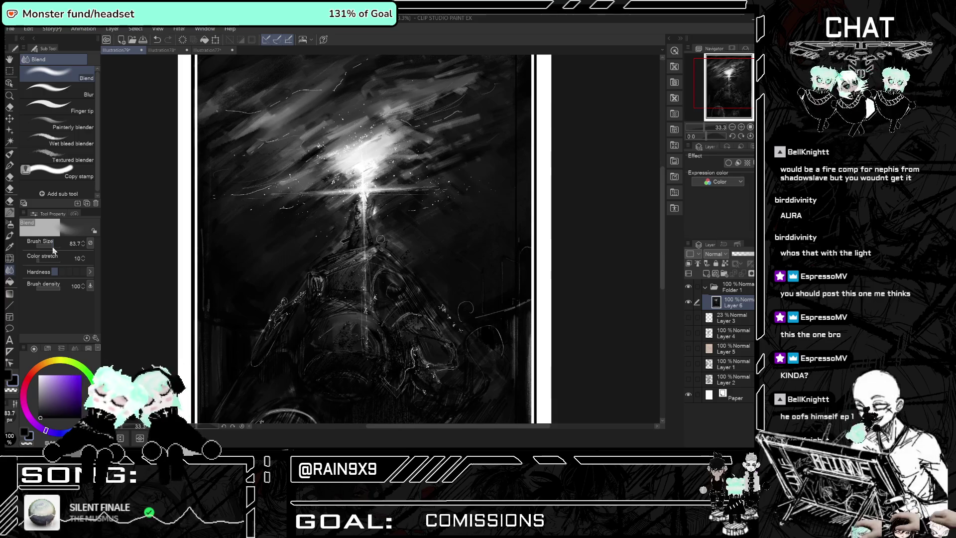
Zoom in and out to inspect the lit spire.
scroll(218, 253, down, 1)
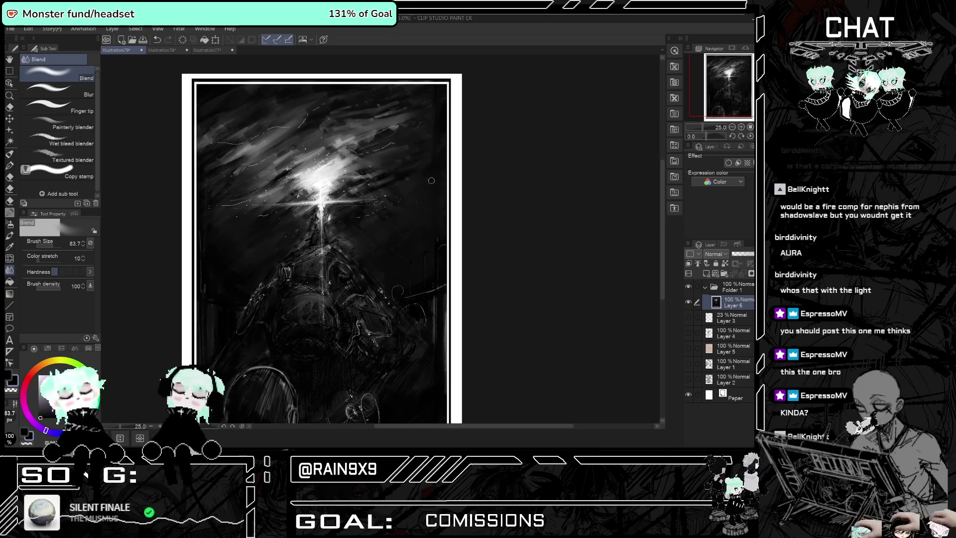
scroll(438, 200, down, 1)
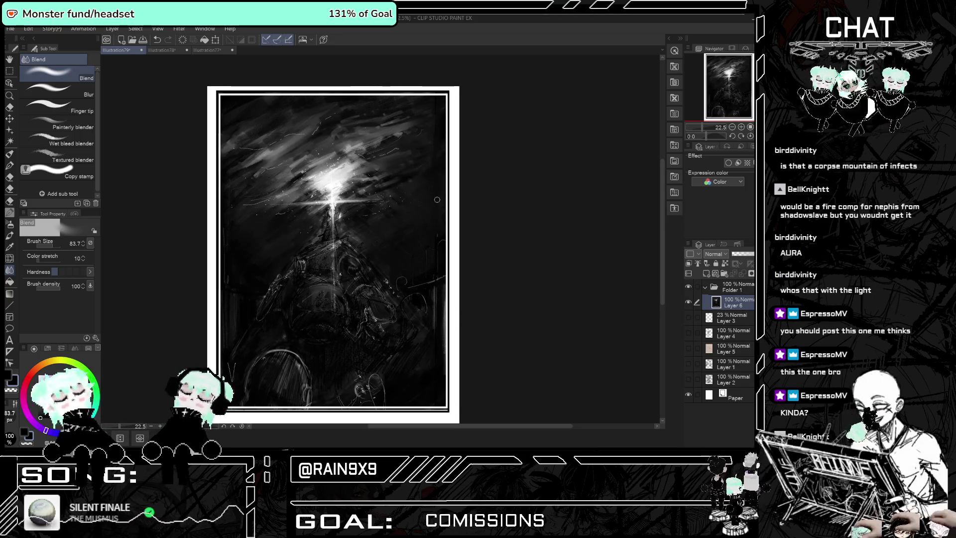
scroll(269, 327, up, 2)
scroll(269, 326, up, 2)
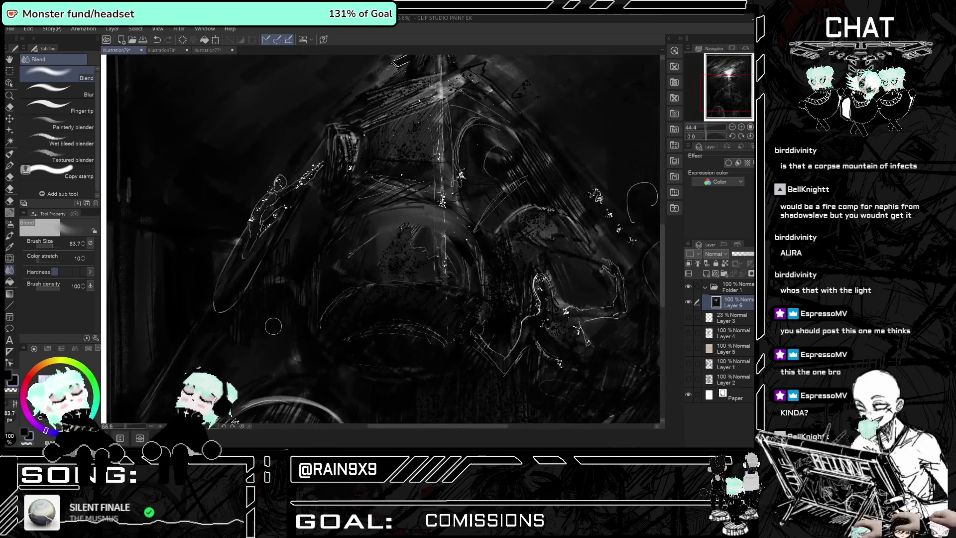
scroll(360, 306, up, 2)
scroll(361, 307, down, 5)
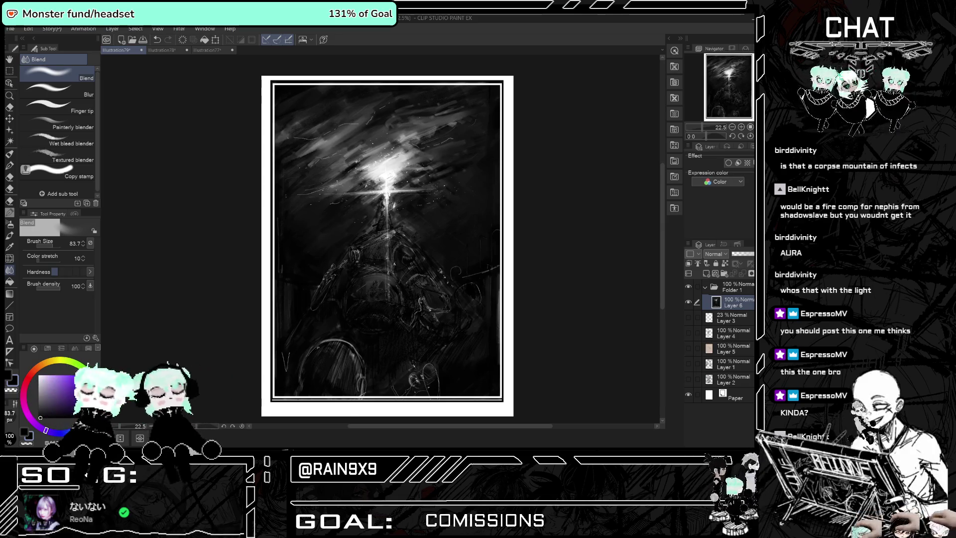
scroll(352, 218, down, 1)
scroll(351, 218, up, 2)
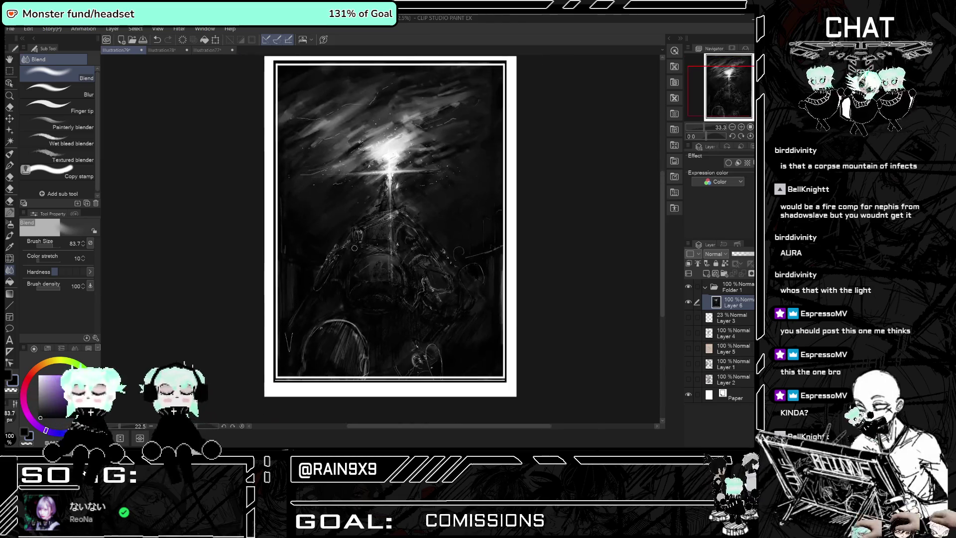
key(ctrl+plus)
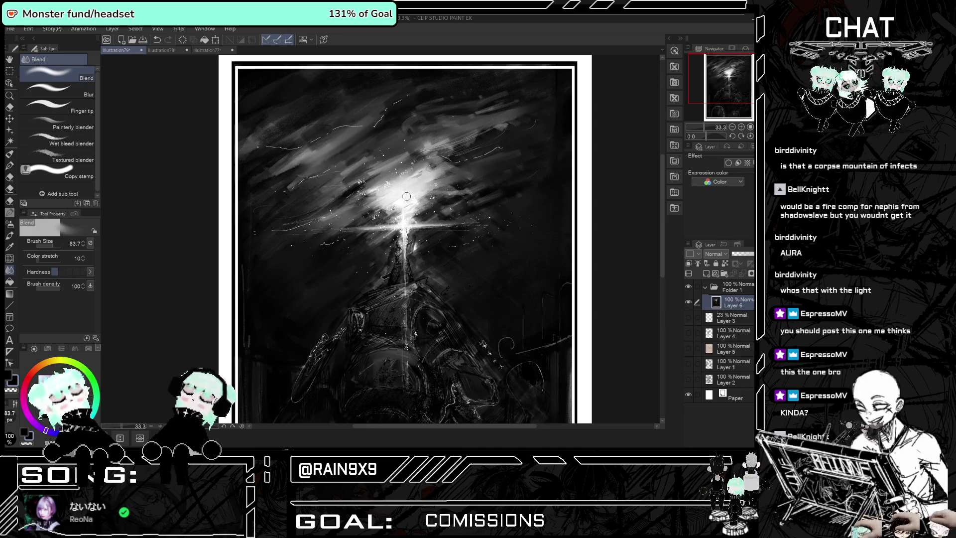
key(ctrl+minus)
key(ctrl+plus)
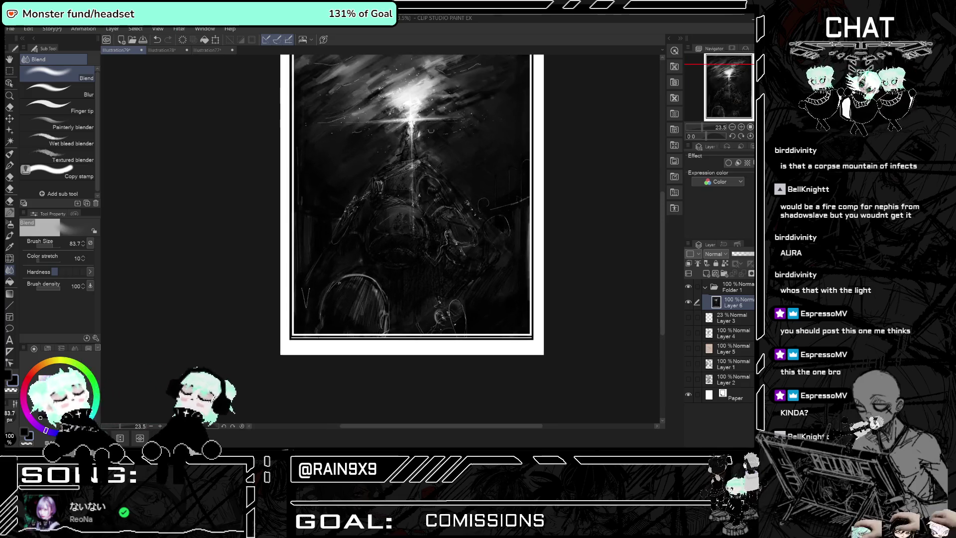
key(ctrl+plus)
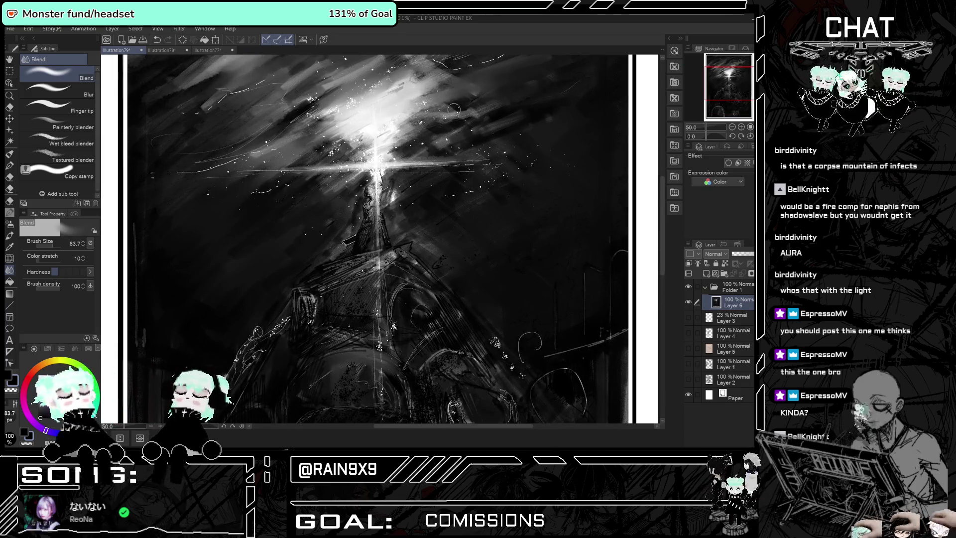
Shrink the Blend tool's brush size, then return to Hybrid Brush Pt 2.
click(49, 244)
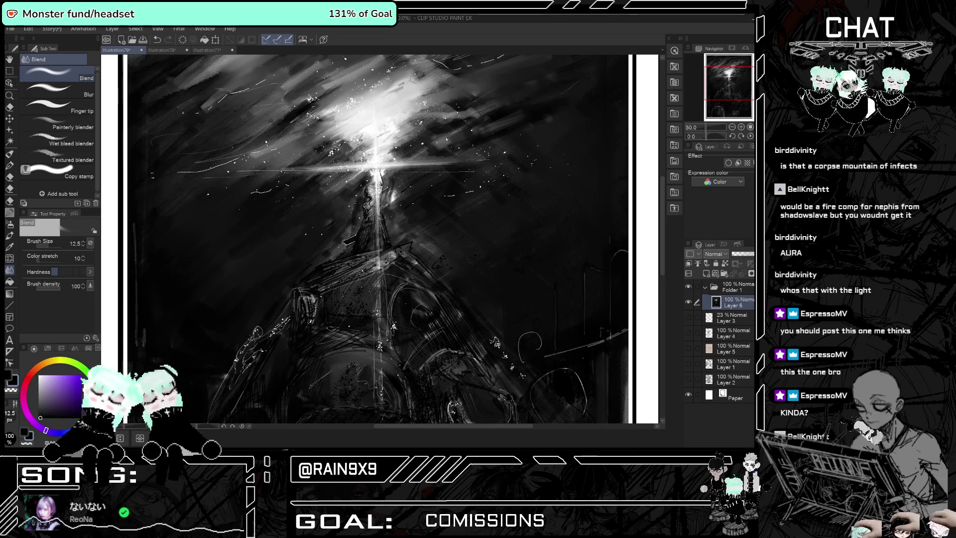
scroll(381, 239, down, 3)
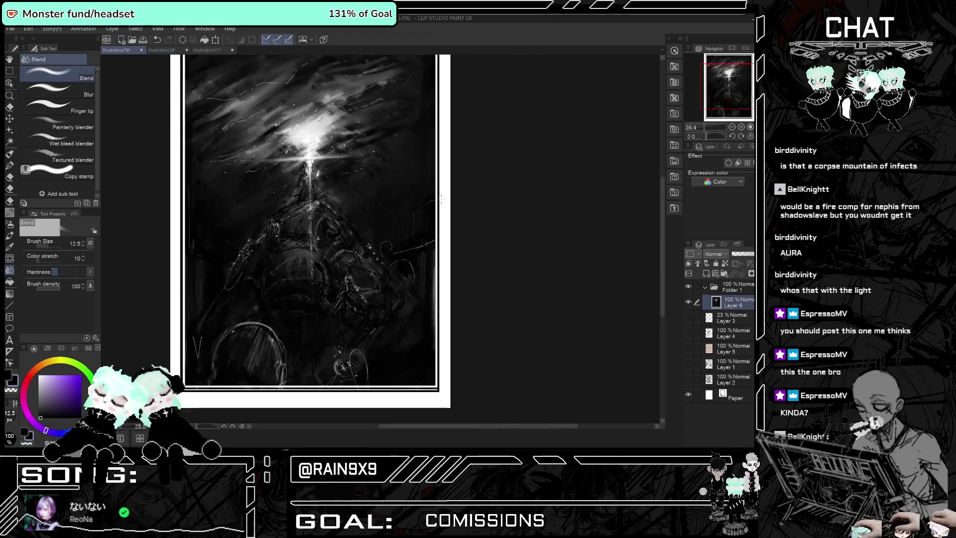
scroll(381, 239, up, 3)
scroll(364, 173, up, 3)
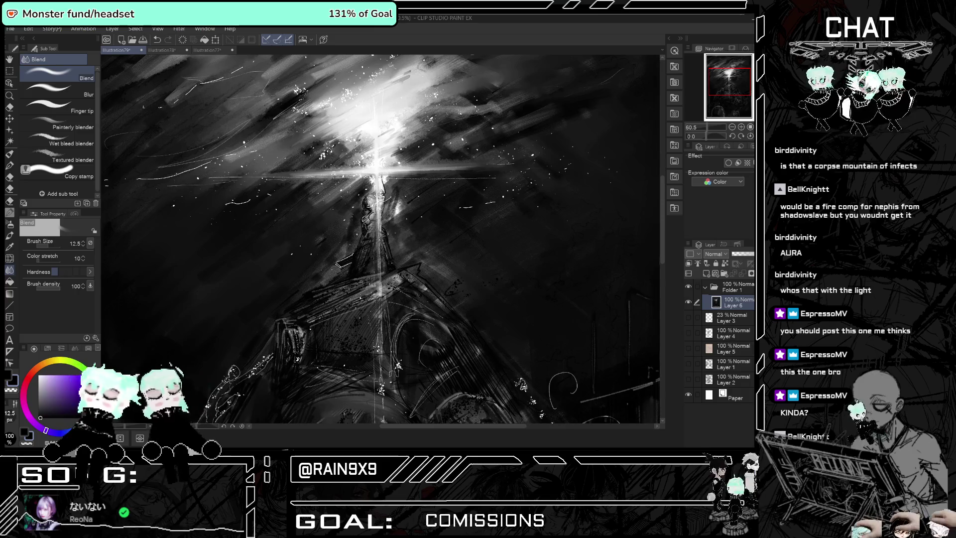
key(p)
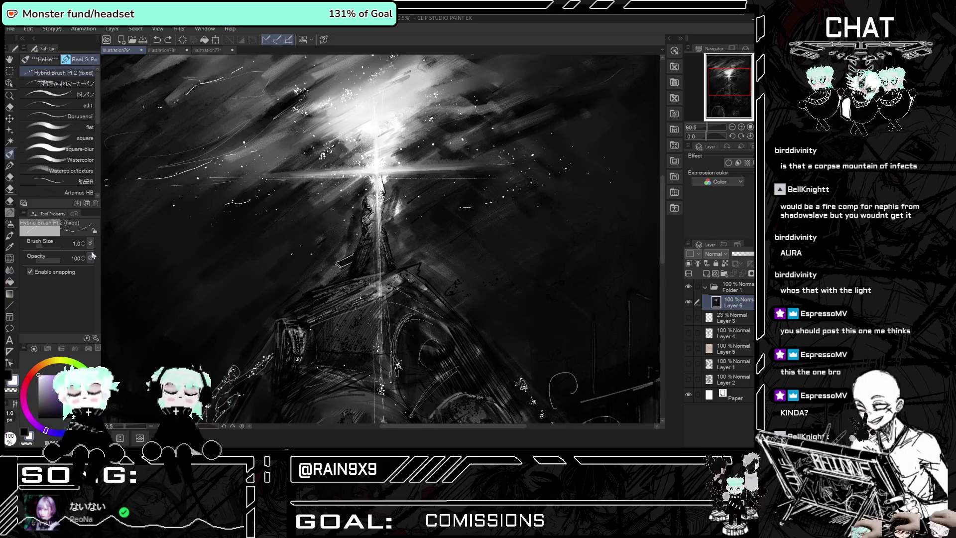
Make the pen brush slightly larger while inspecting the painting.
click(83, 242)
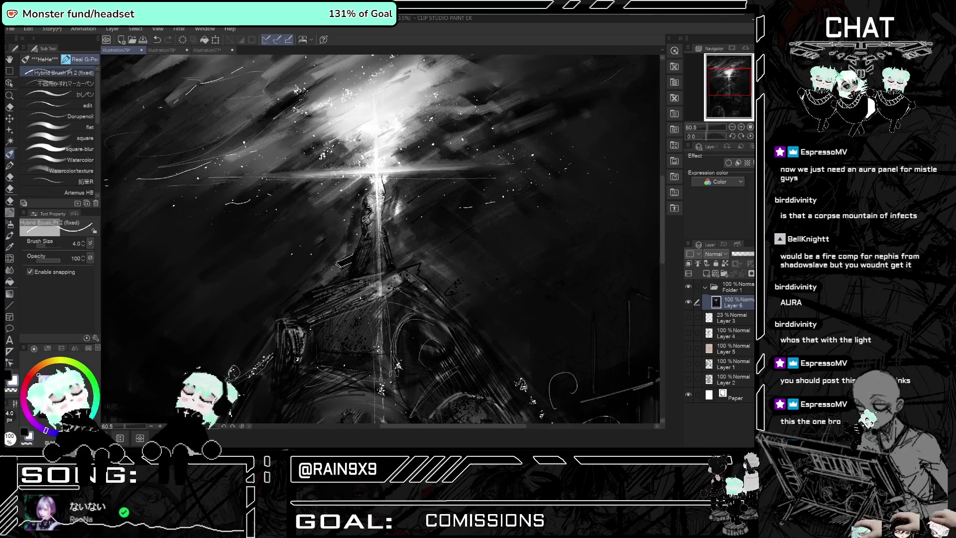
scroll(401, 128, down, 5)
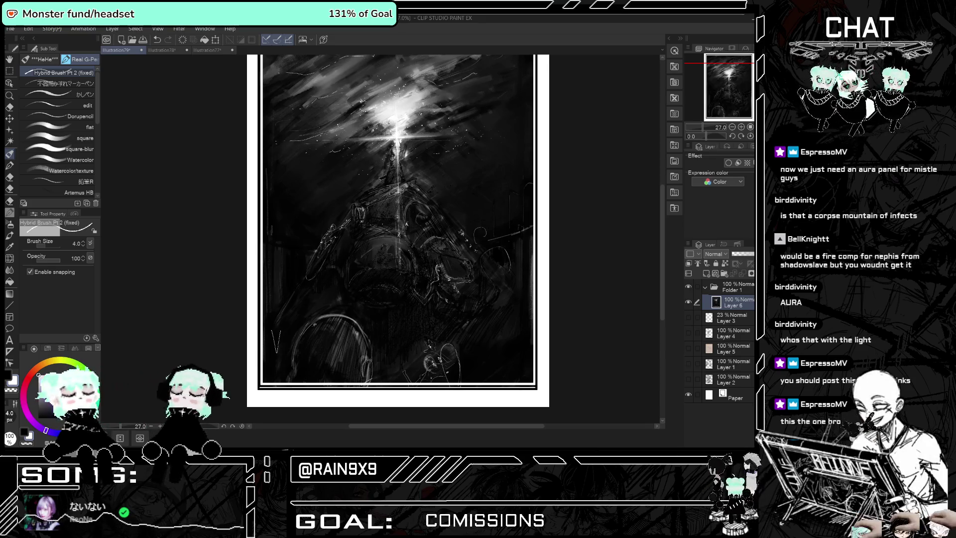
scroll(355, 141, up, 1)
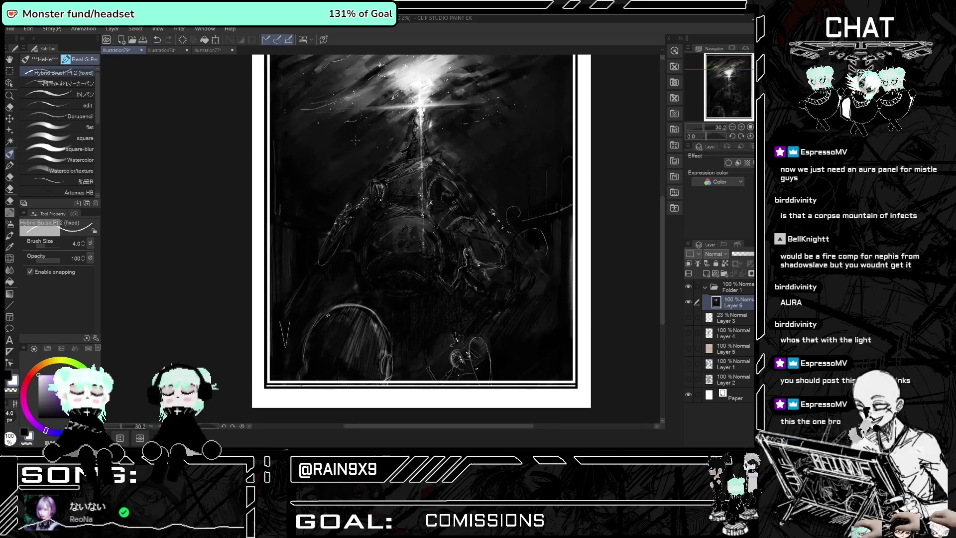
scroll(355, 140, down, 3)
scroll(353, 149, up, 2)
scroll(352, 164, up, 2)
scroll(351, 179, down, 3)
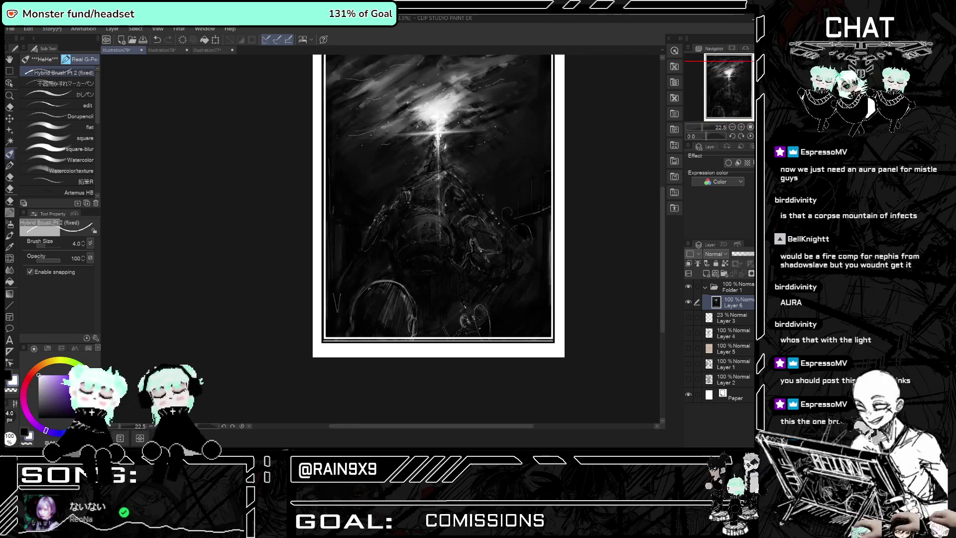
scroll(351, 179, up, 2)
scroll(351, 180, down, 3)
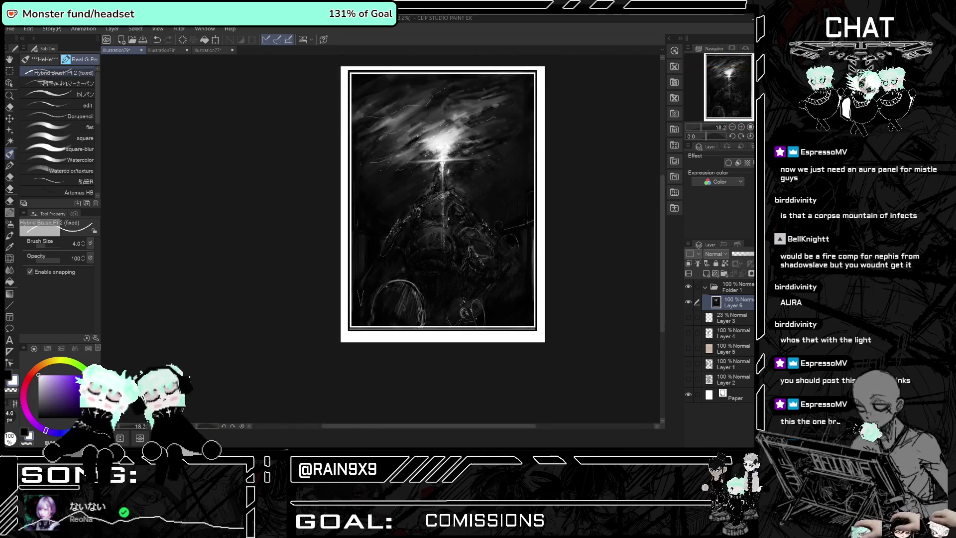
scroll(333, 214, up, 1)
scroll(334, 215, up, 1)
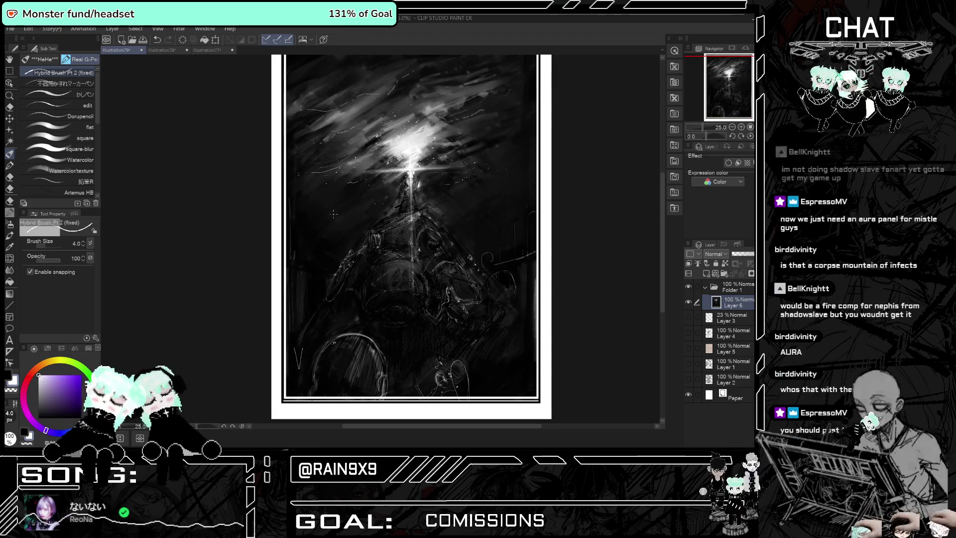
scroll(309, 234, up, 2)
scroll(259, 259, up, 1)
scroll(224, 279, down, 1)
scroll(201, 291, up, 1)
scroll(200, 291, up, 1)
Reduce the pen to its finest size and undo the latest strokes near the spire.
click(86, 245)
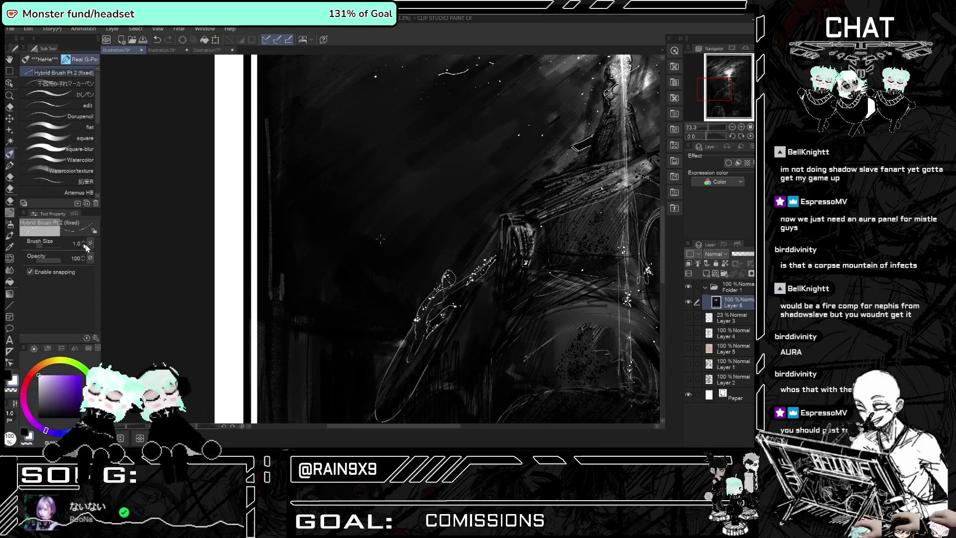
scroll(380, 239, down, 3)
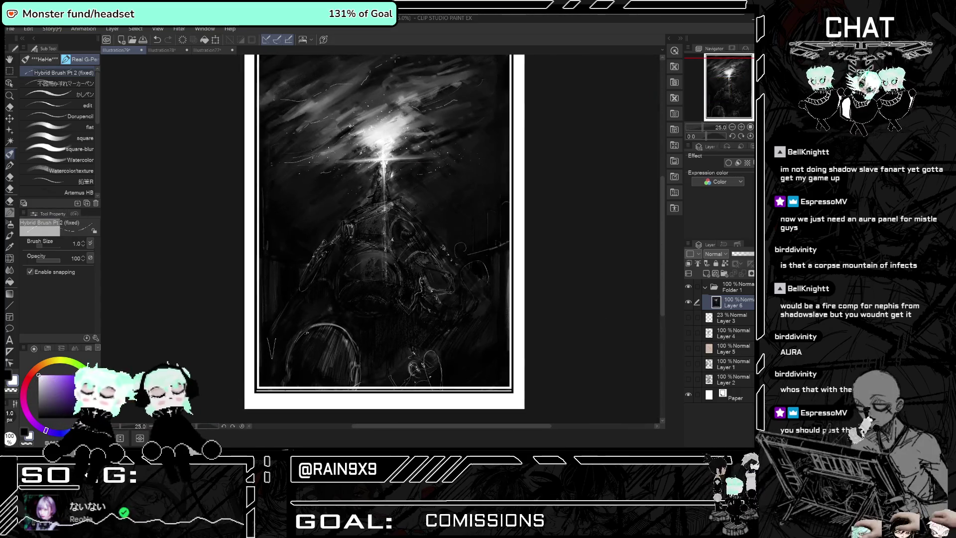
key(ctrl+z)
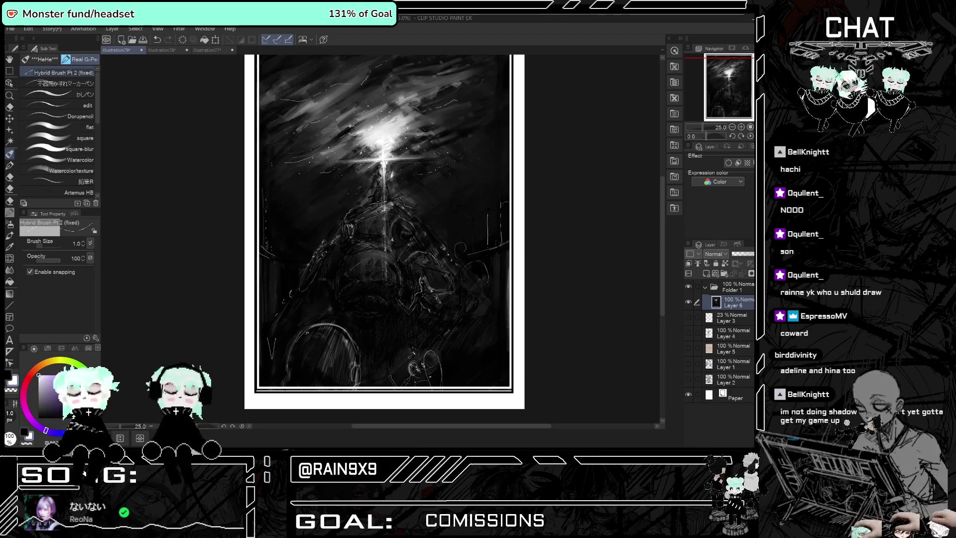
scroll(329, 187, down, 1)
scroll(329, 187, up, 1)
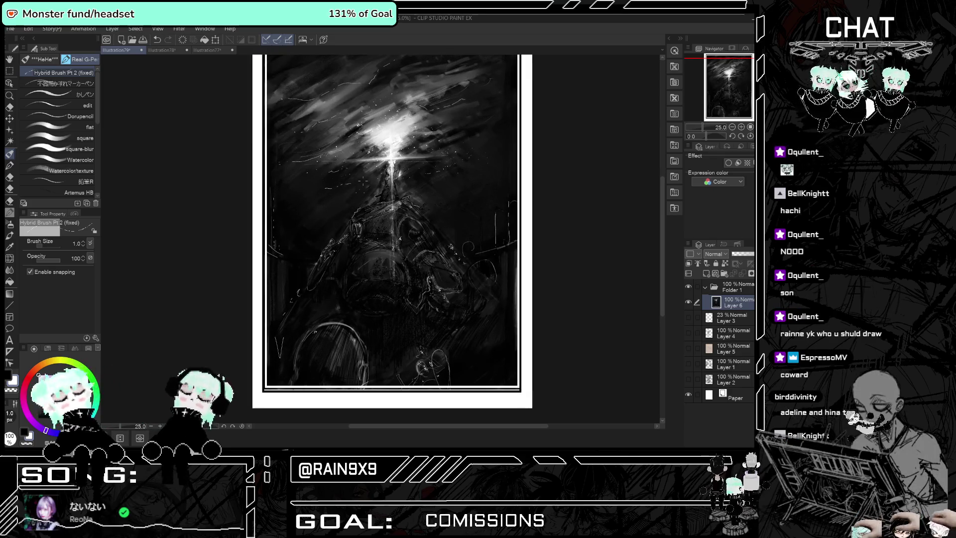
scroll(359, 132, down, 1)
scroll(352, 282, up, 1)
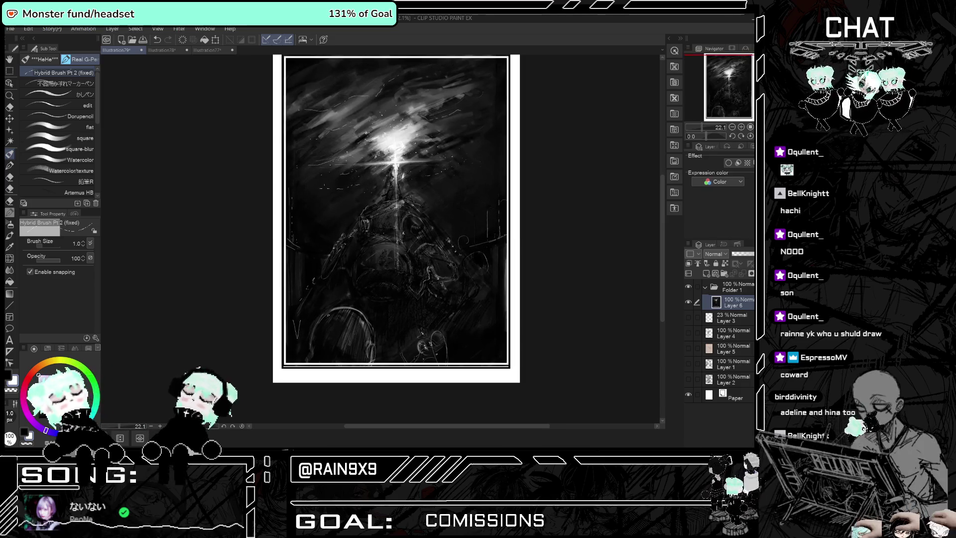
scroll(351, 282, up, 1)
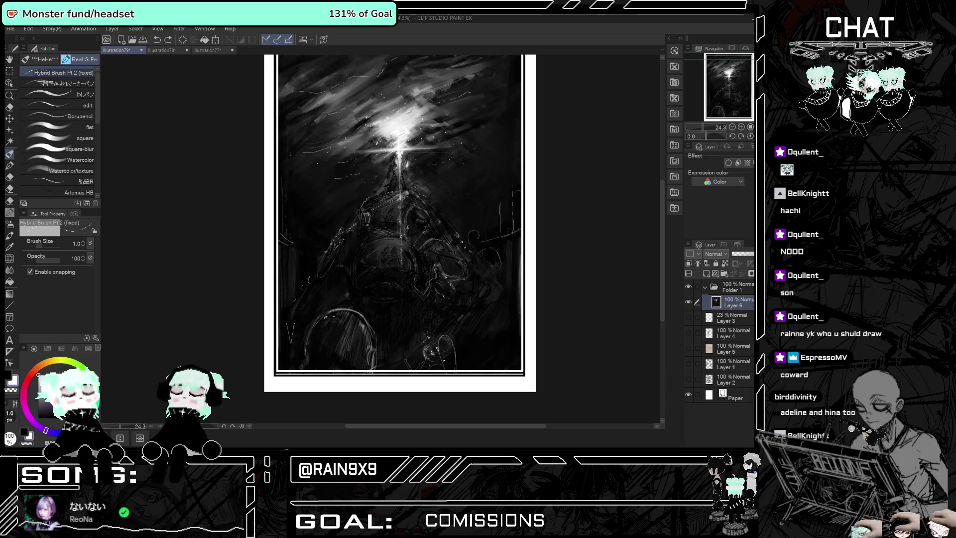
Add a small dark stroke, then switch the drawing colour to white on the colour wheel.
drag(330, 311, 365, 323)
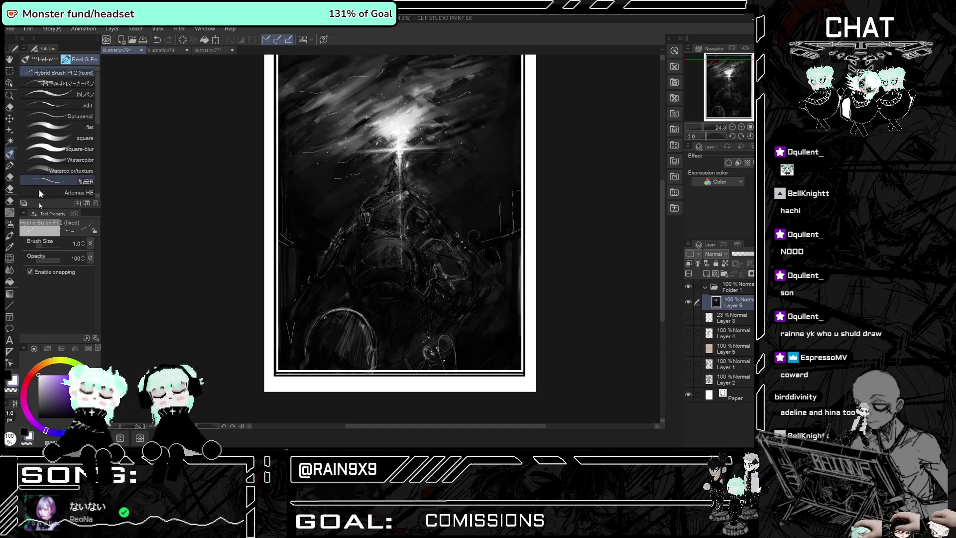
key(x)
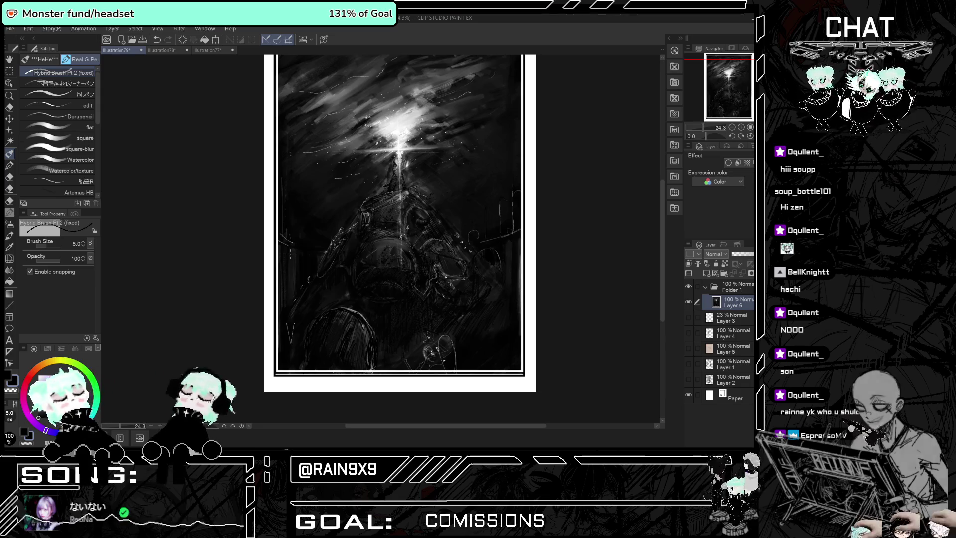
click(48, 380)
click(41, 374)
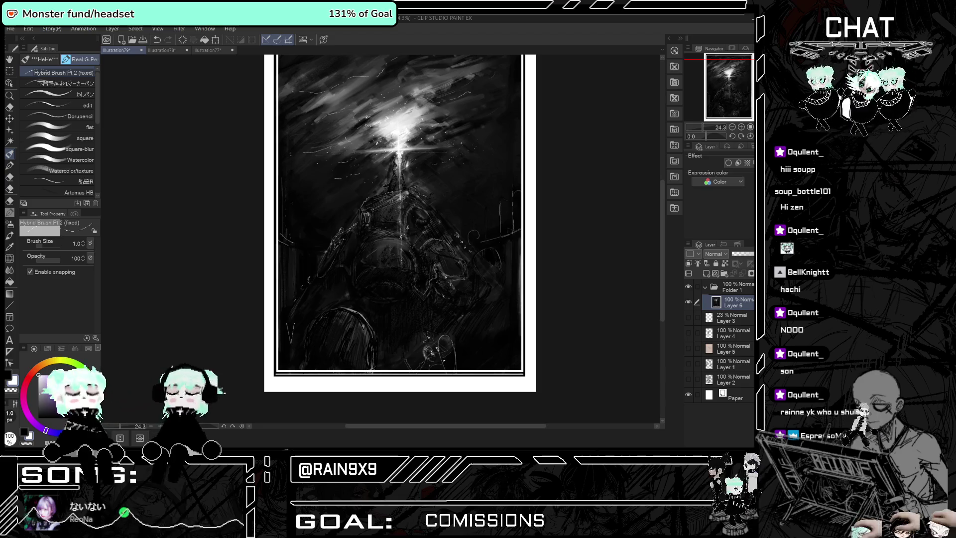
Zoom in and paint white Hybrid Brush strokes shaping the figure's head and hair.
scroll(399, 224, up, 2)
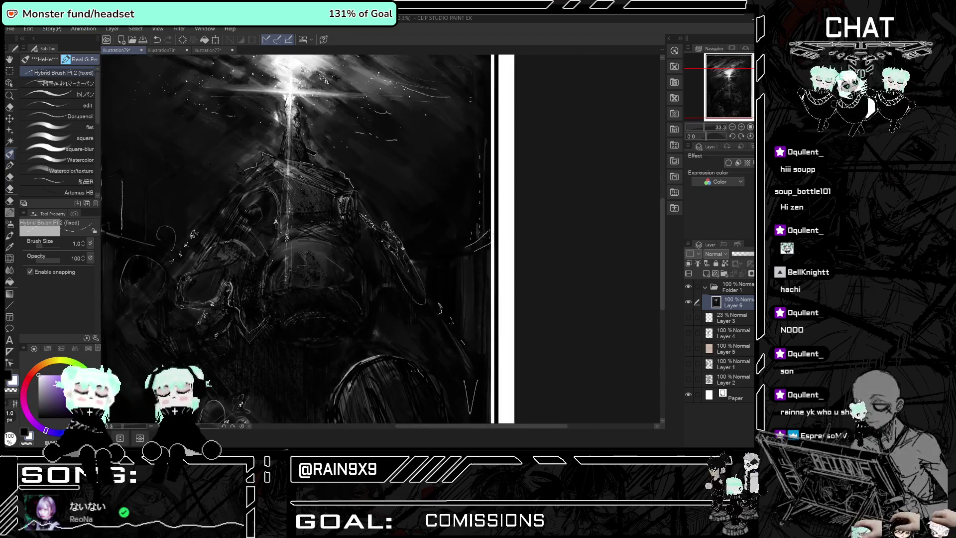
scroll(490, 233, up, 2)
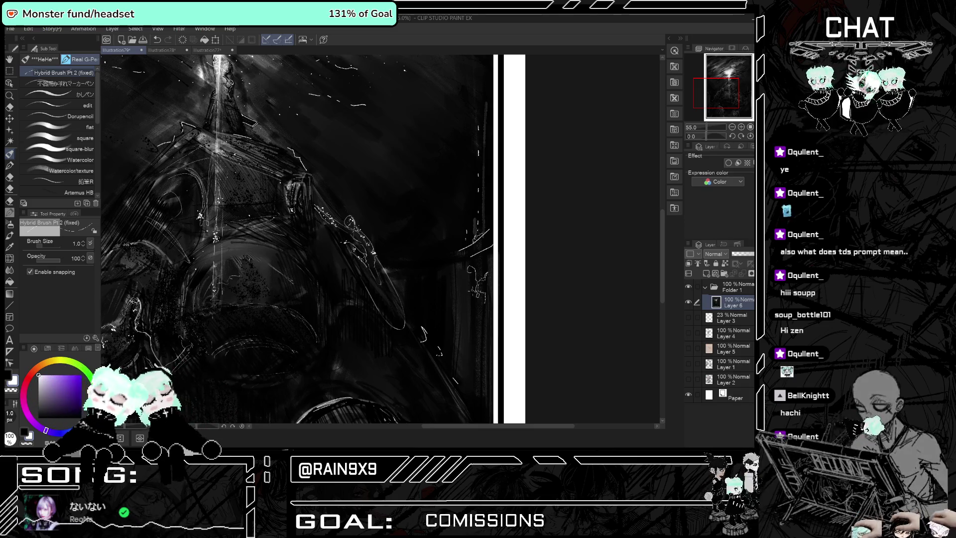
scroll(384, 224, down, 4)
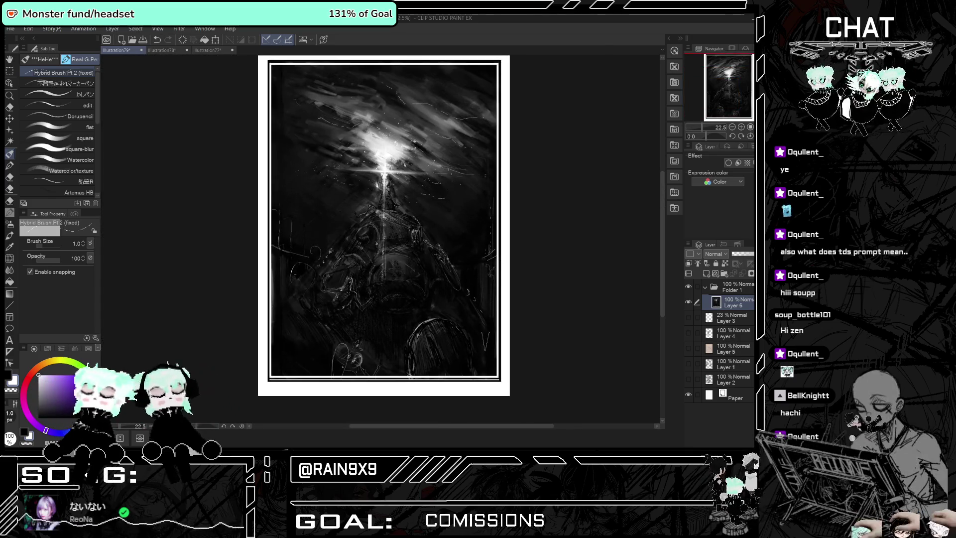
scroll(279, 298, up, 1)
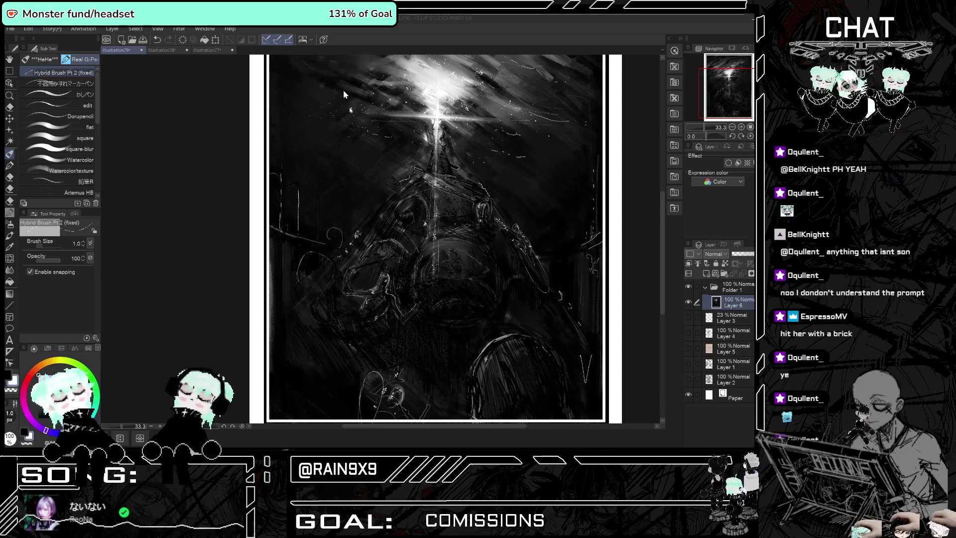
scroll(350, 238, down, 2)
scroll(349, 229, up, 2)
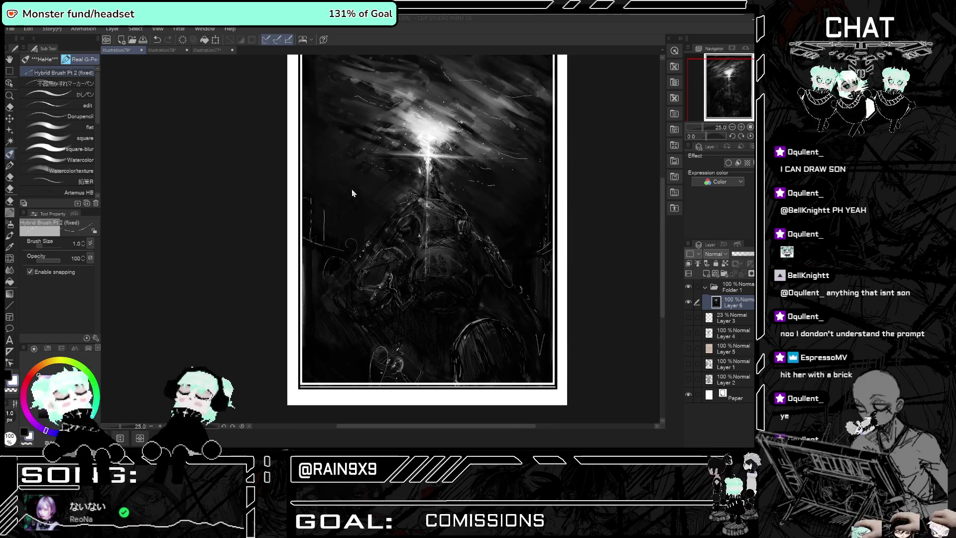
scroll(347, 216, down, 1)
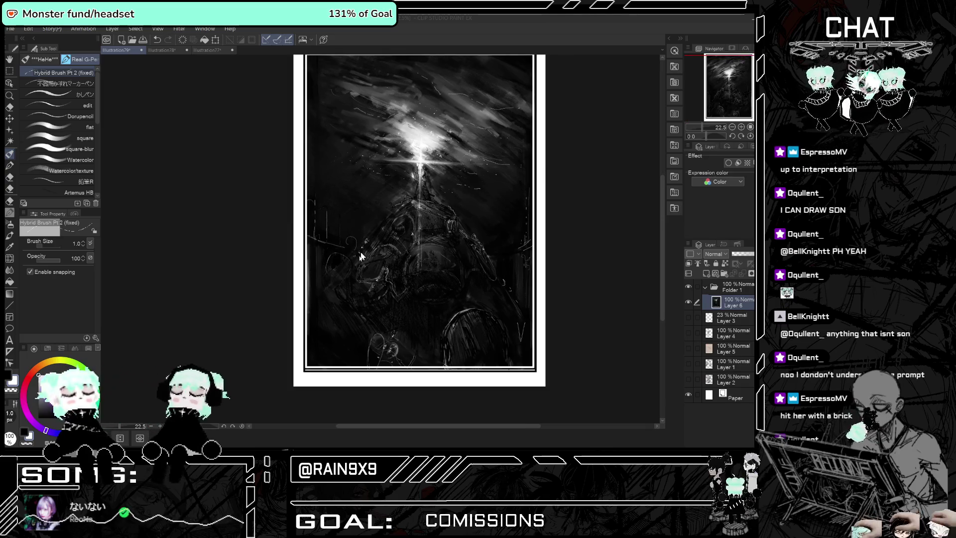
scroll(351, 294, up, 2)
scroll(332, 313, up, 1)
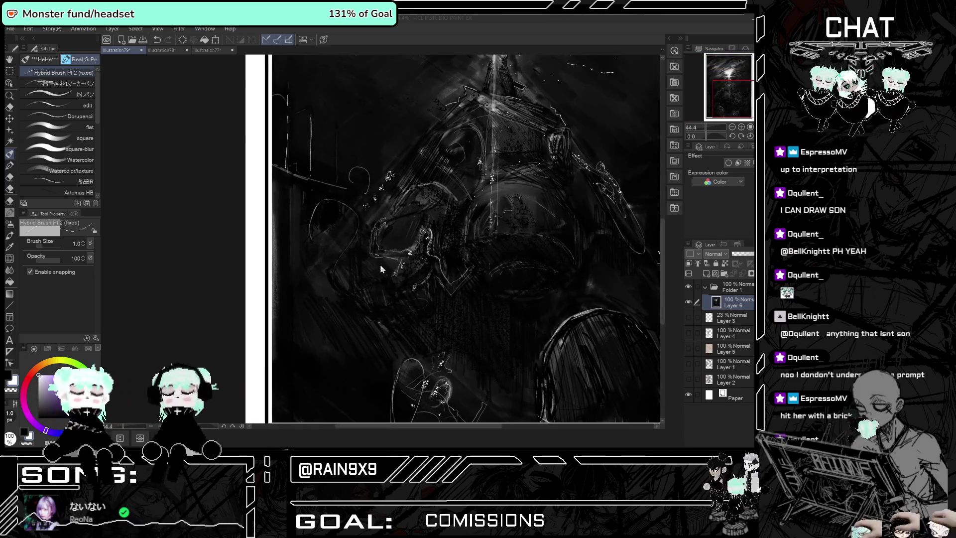
drag(420, 232, 424, 243)
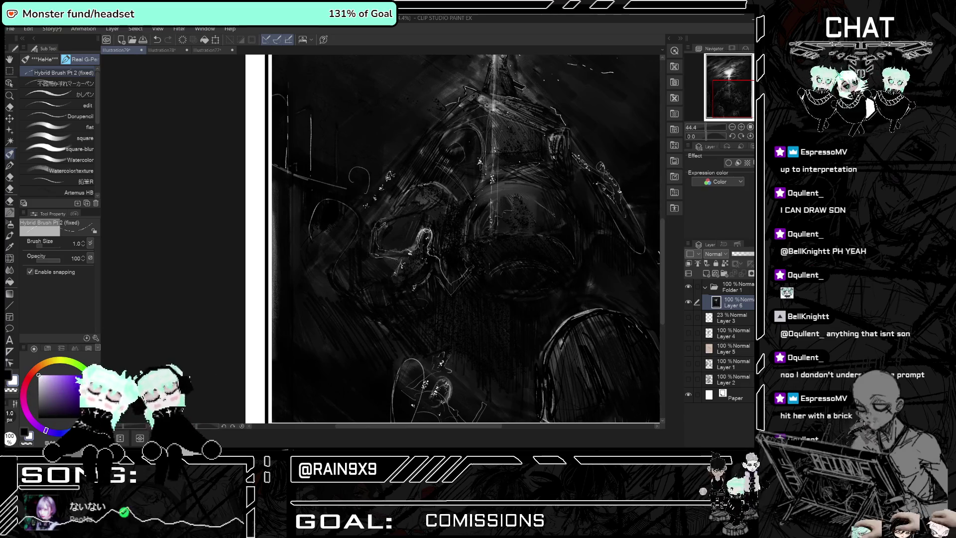
drag(424, 232, 422, 250)
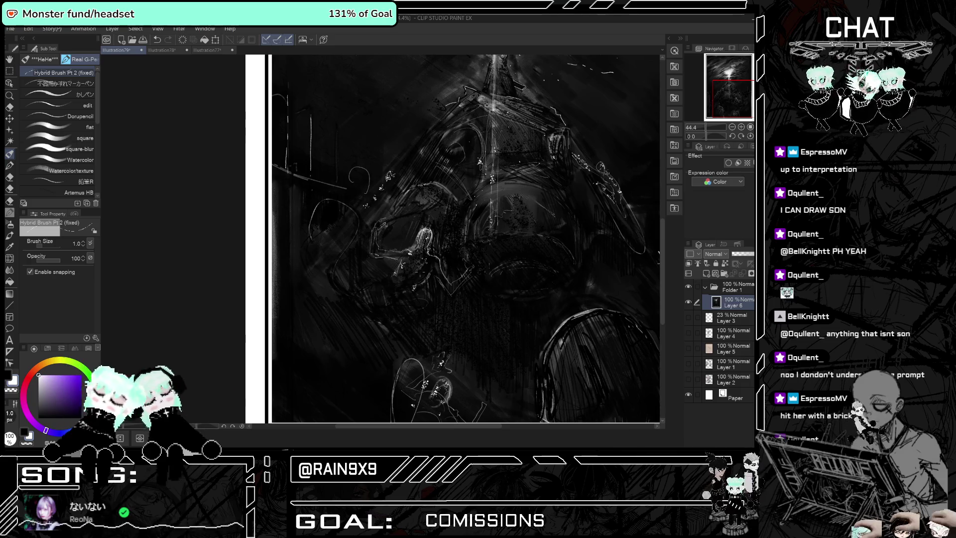
scroll(484, 296, down, 3)
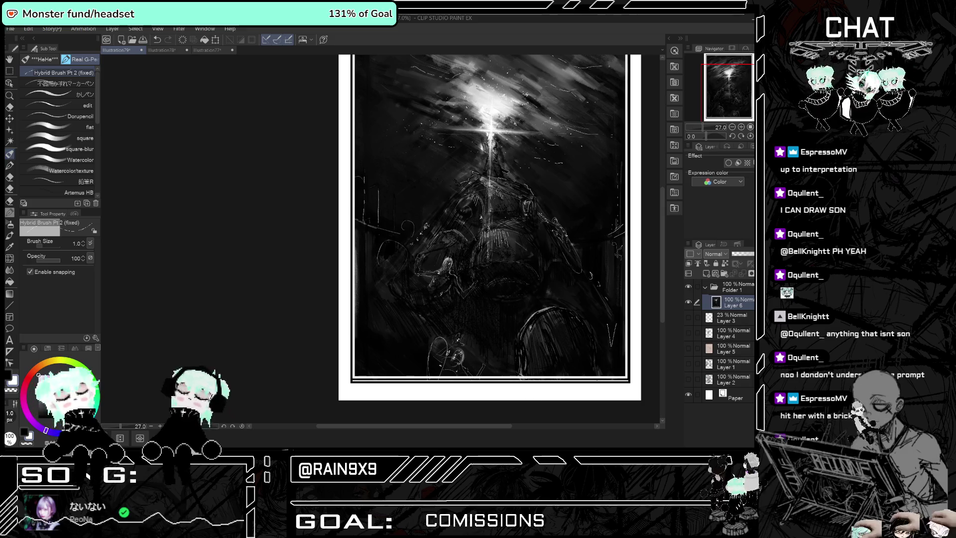
scroll(490, 227, down, 3)
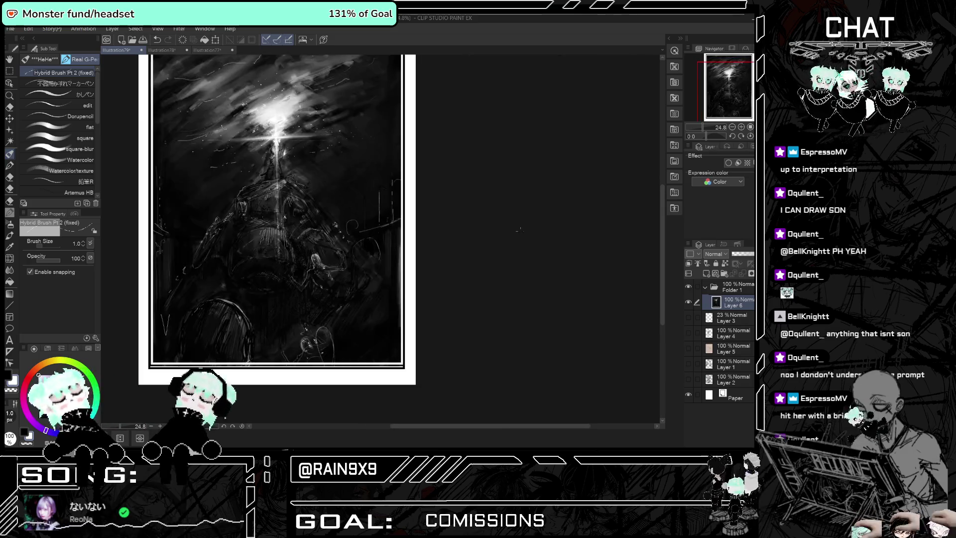
scroll(276, 207, up, 2)
scroll(276, 207, up, 2)
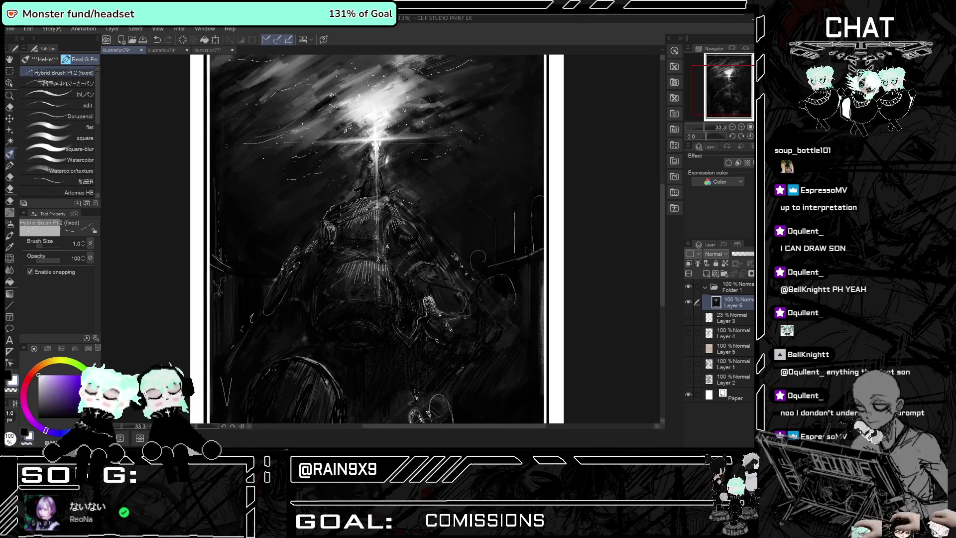
key(ctrl+minus)
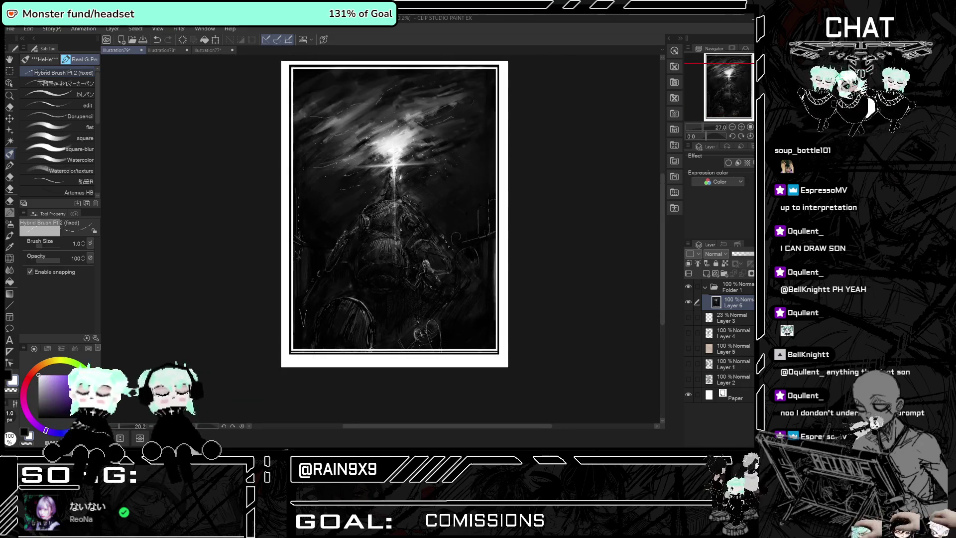
key(ctrl+plus)
key(ctrl+plus)
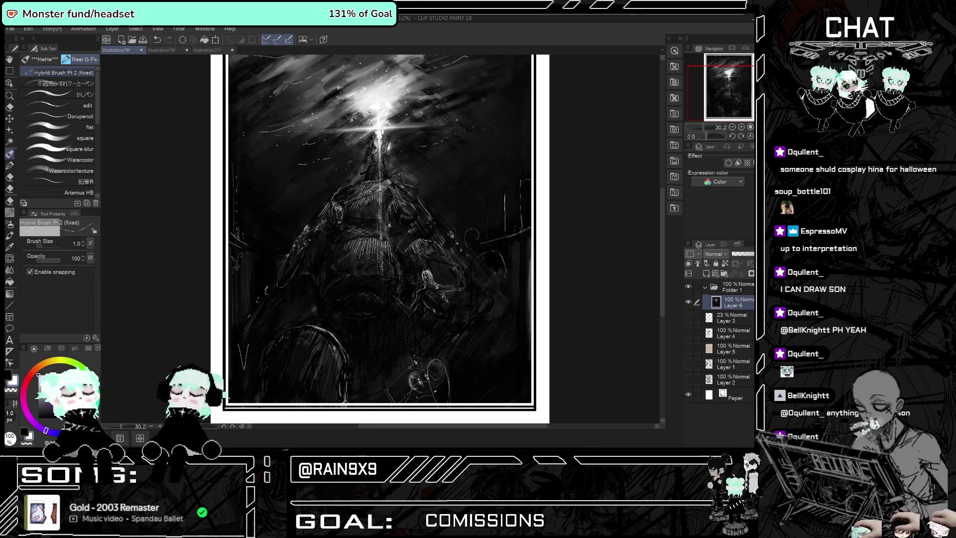
scroll(407, 310, down, 1)
scroll(407, 310, down, 1)
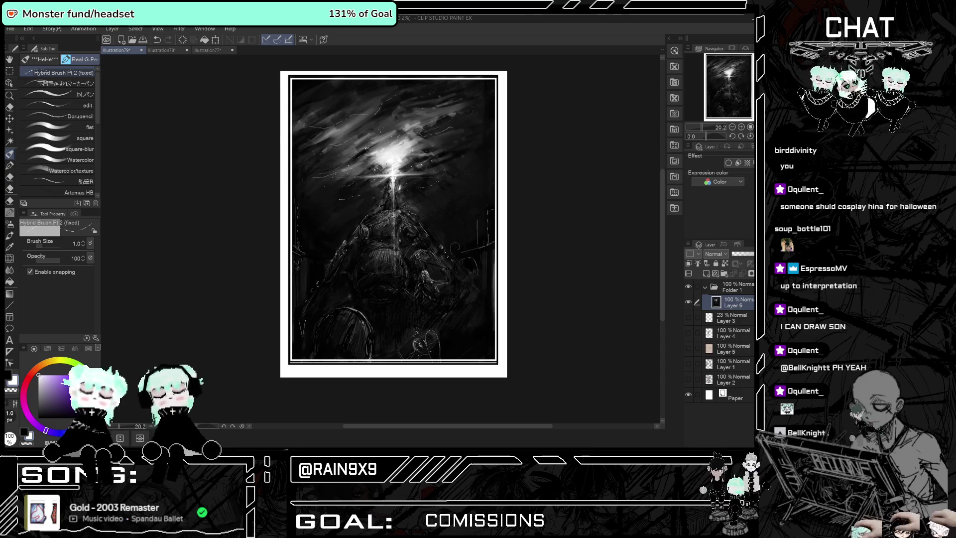
scroll(395, 285, up, 1)
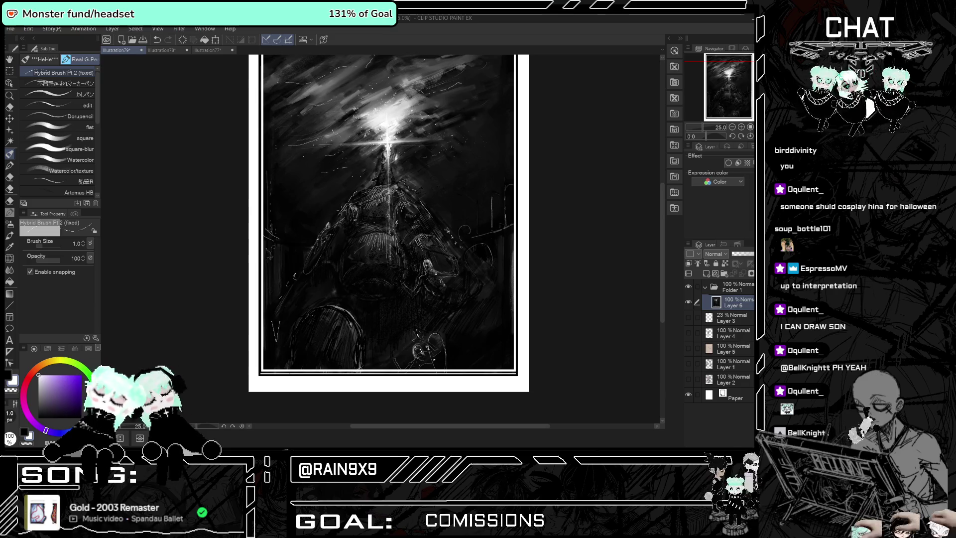
scroll(513, 204, up, 1)
scroll(508, 223, up, 1)
scroll(508, 223, up, 1)
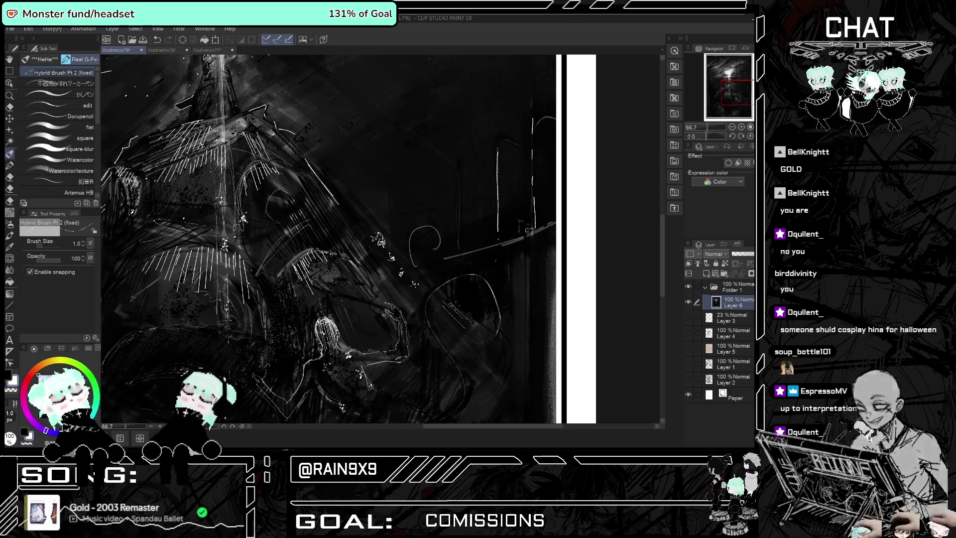
scroll(407, 351, down, 5)
scroll(407, 351, up, 1)
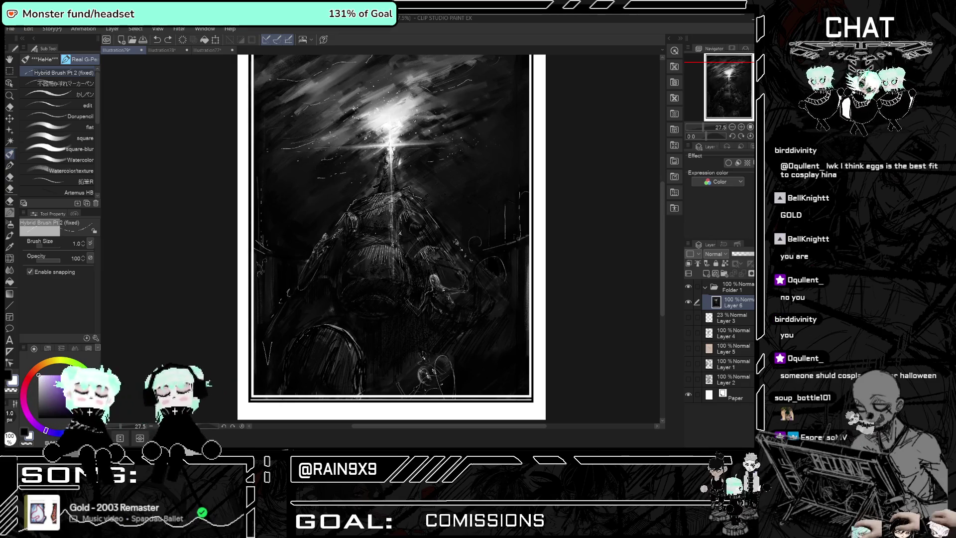
key(ctrl+z)
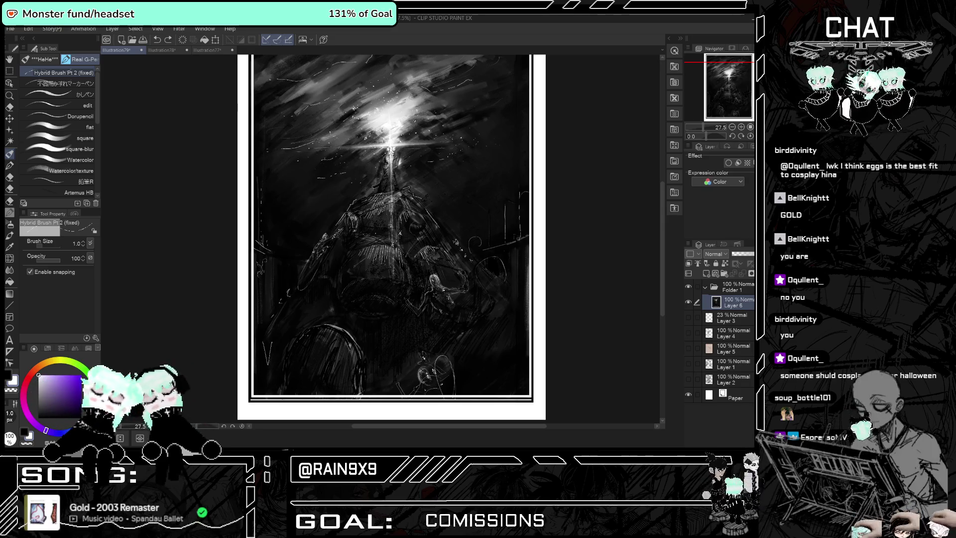
key(ctrl+y)
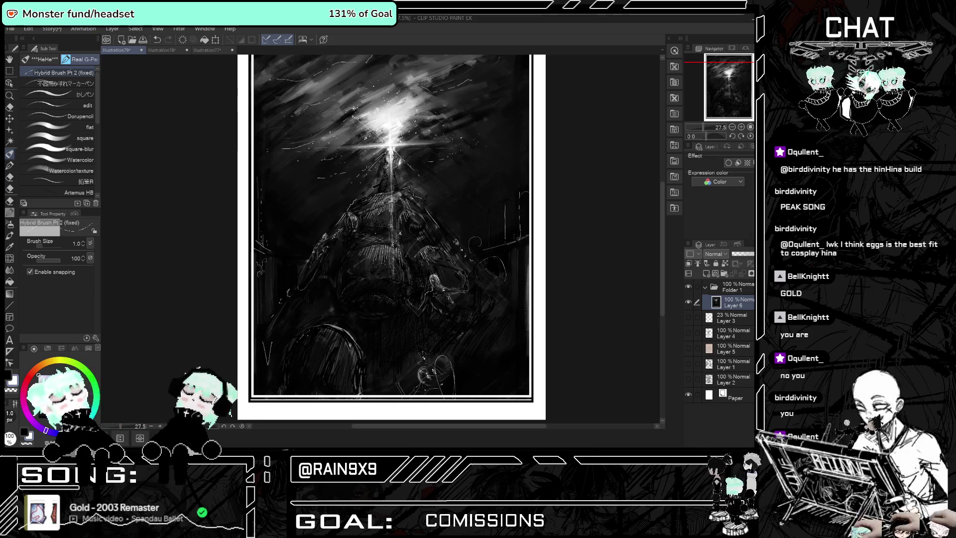
key(ctrl+z)
scroll(365, 169, down, 1)
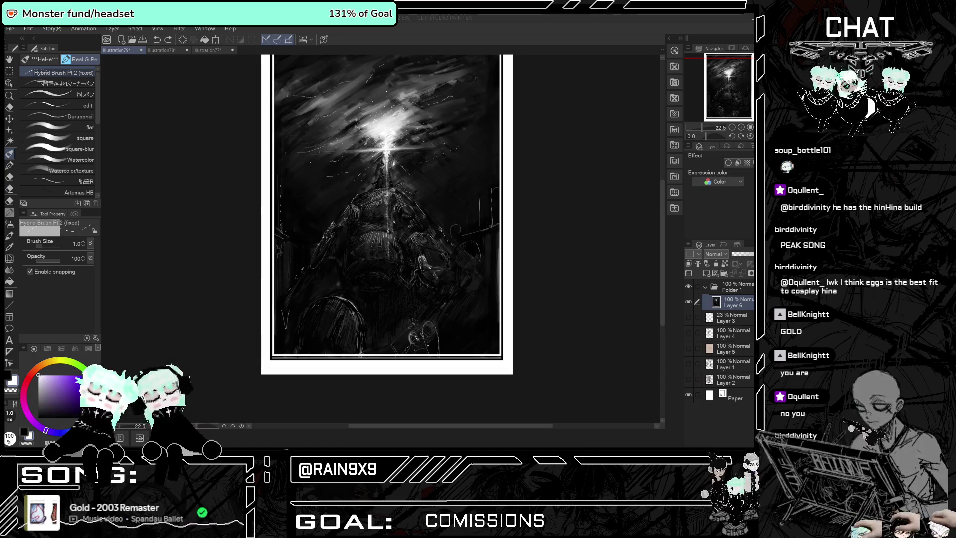
scroll(572, 211, up, 5)
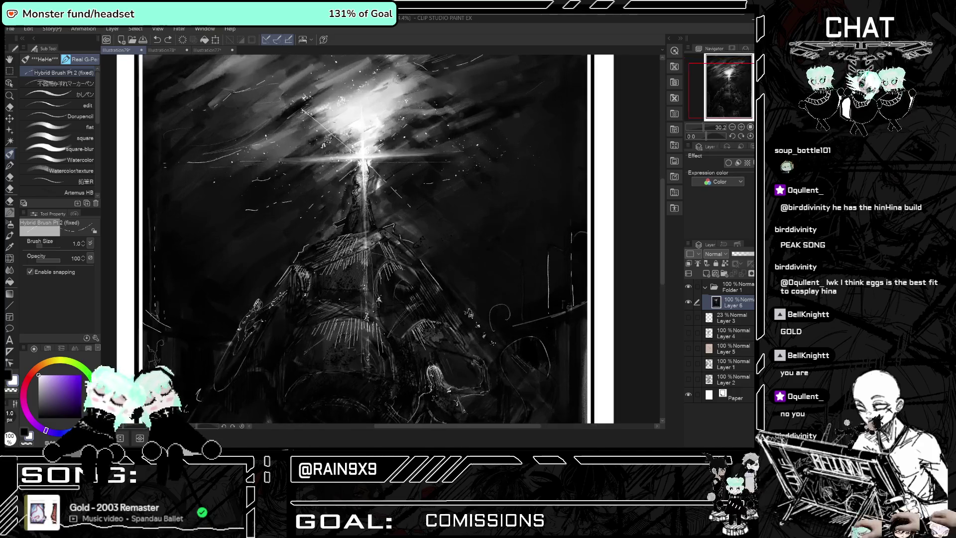
scroll(388, 221, down, 5)
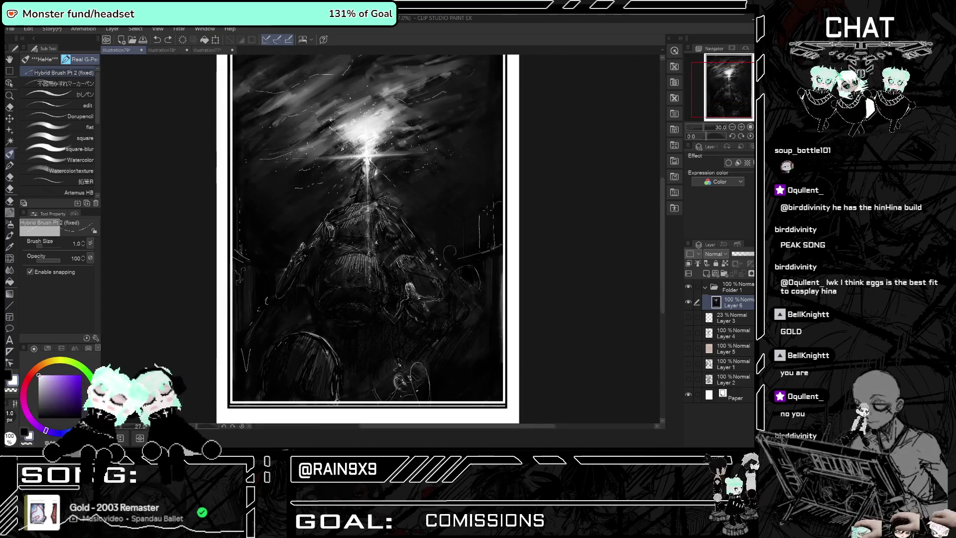
scroll(410, 239, up, 1)
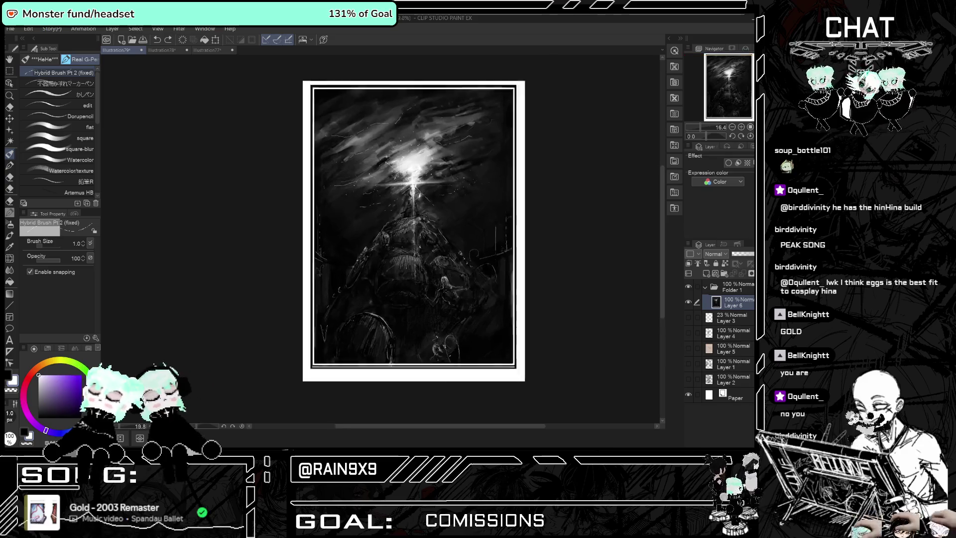
scroll(413, 233, down, 1)
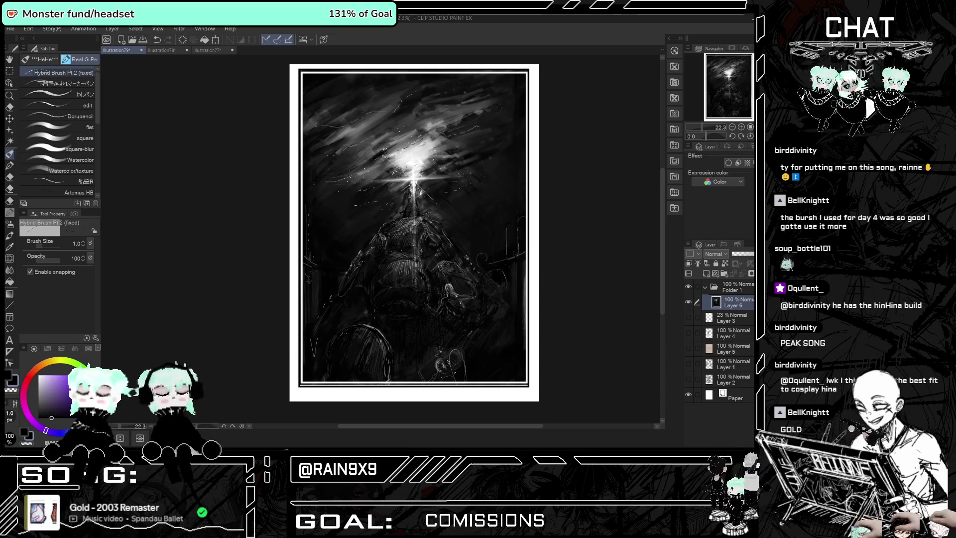
Paint a small bright highlight stroke beside the figure, then zoom back out to the whole page.
scroll(463, 285, up, 1)
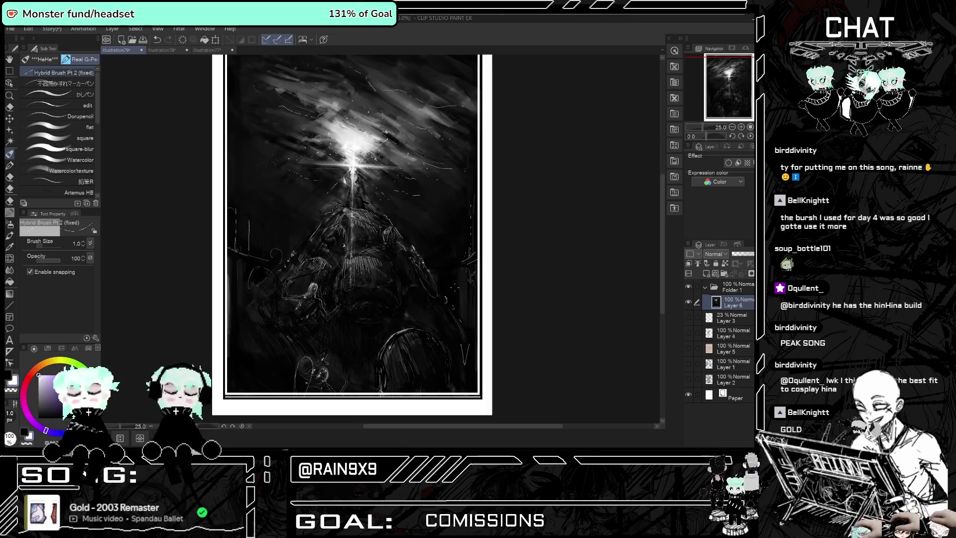
scroll(453, 294, up, 1)
scroll(452, 295, up, 1)
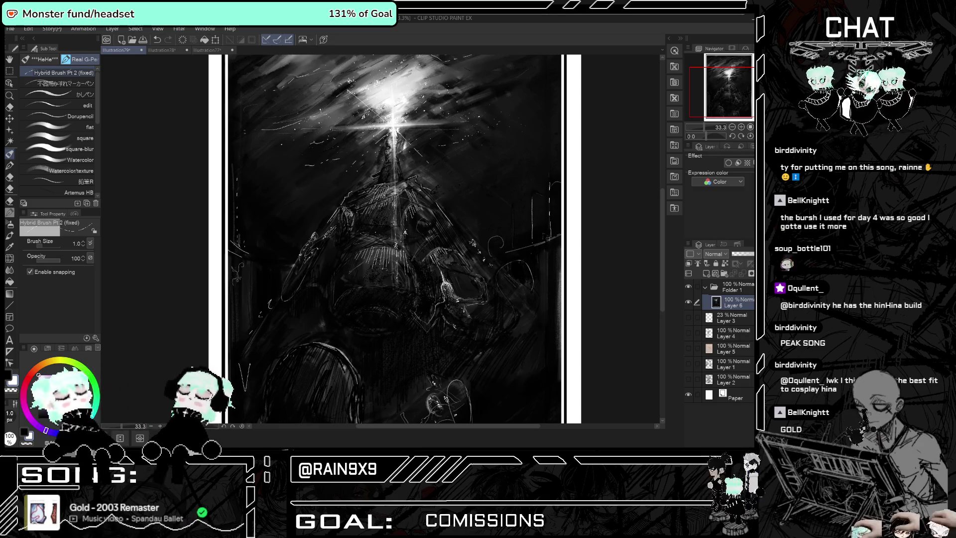
drag(448, 291, 464, 278)
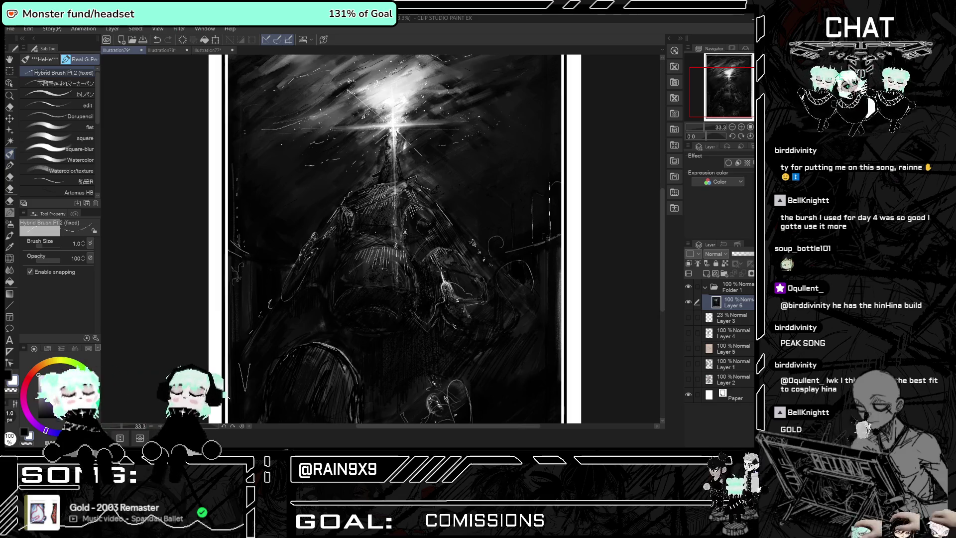
key(ctrl+minus)
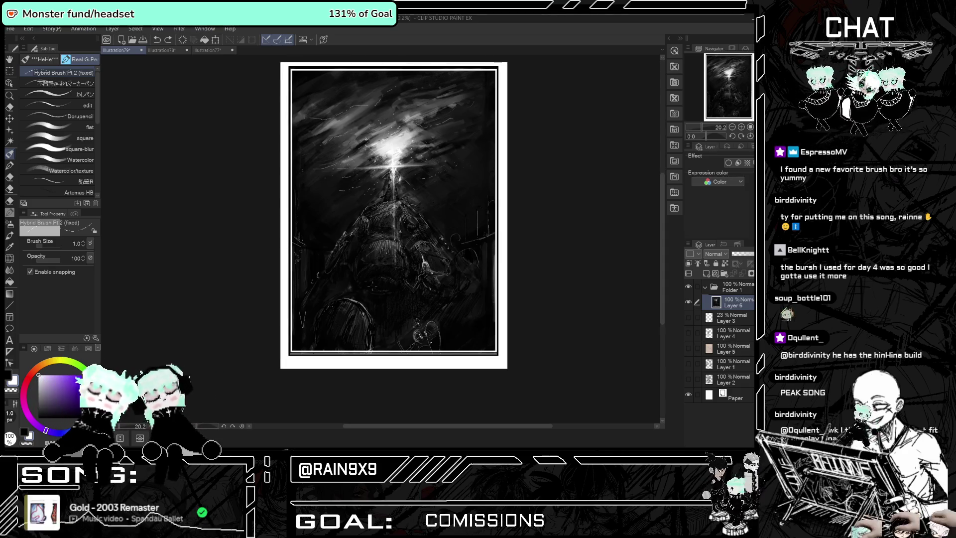
scroll(280, 330, up, 2)
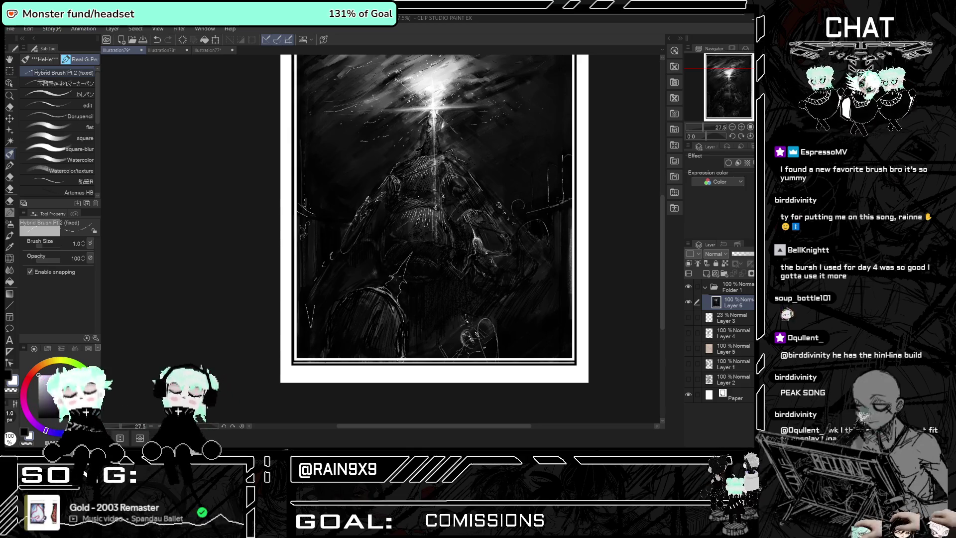
scroll(434, 213, down, 1)
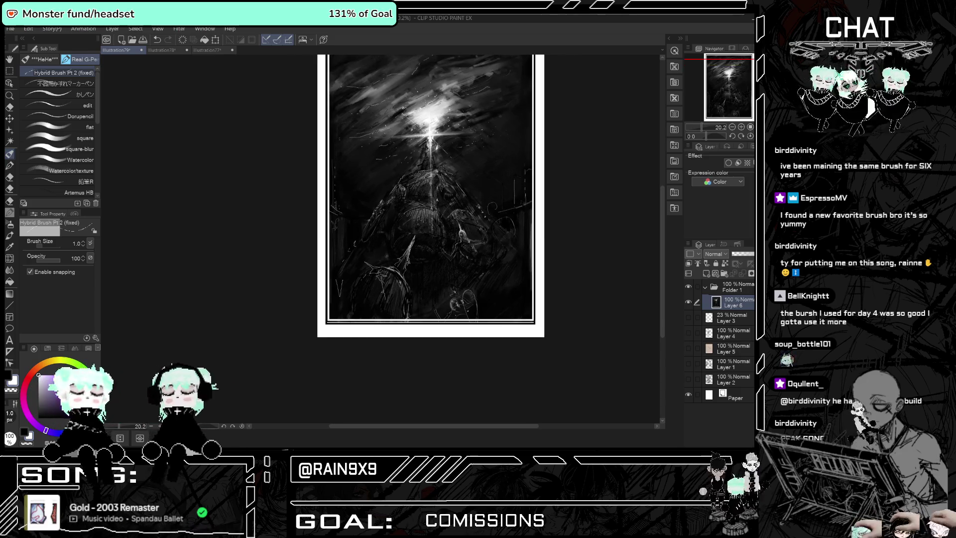
Zoom in and out across the canvas to review the painting.
scroll(434, 214, up, 3)
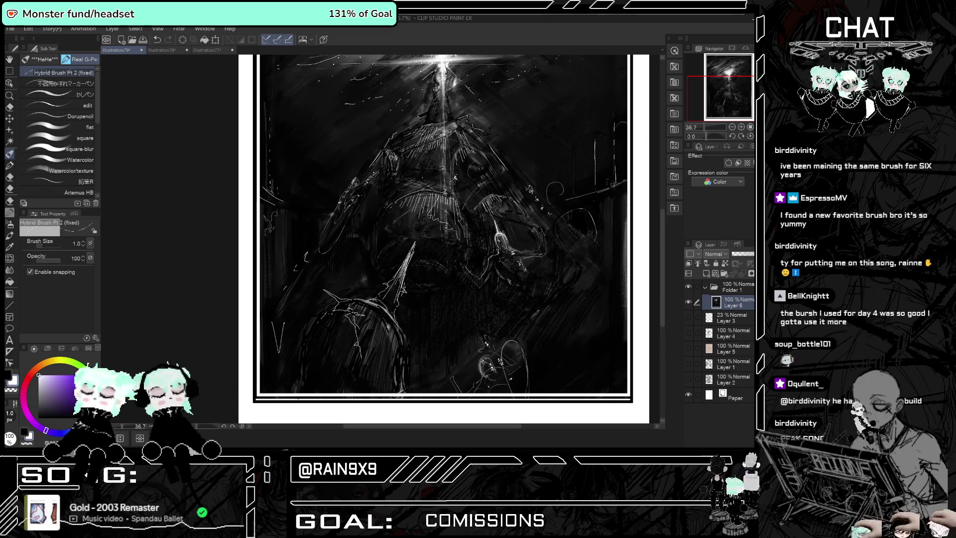
scroll(368, 231, down, 3)
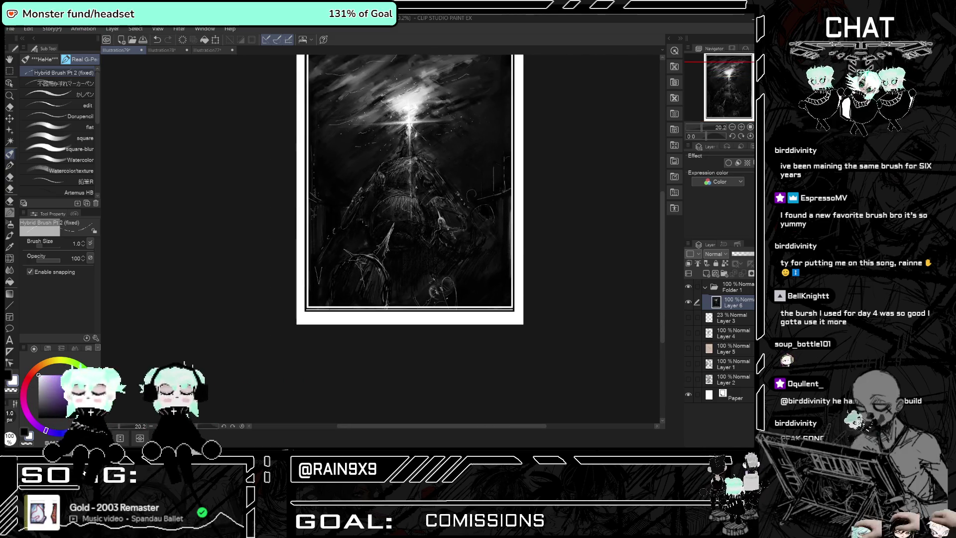
scroll(369, 233, up, 1)
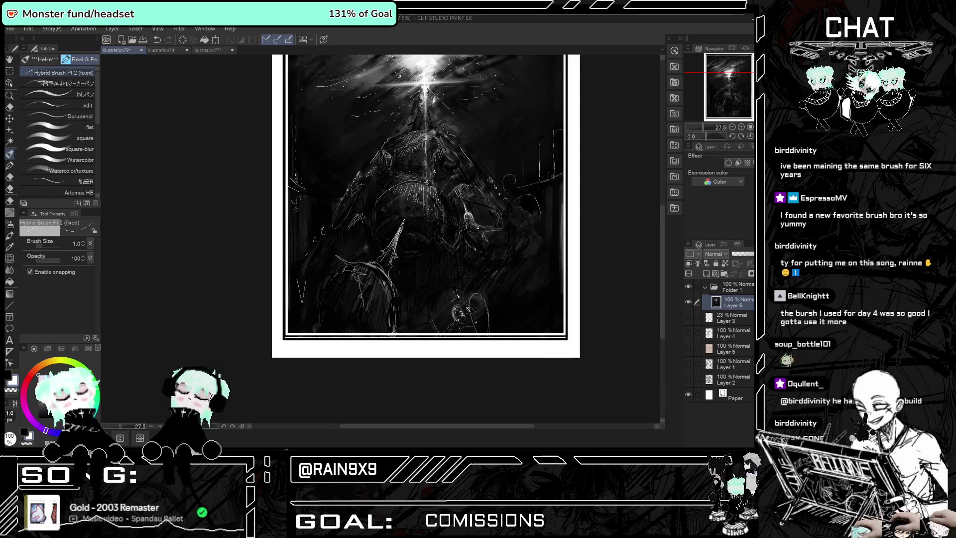
scroll(431, 324, down, 1)
scroll(430, 324, down, 1)
scroll(431, 324, up, 1)
scroll(378, 324, up, 1)
scroll(332, 323, up, 1)
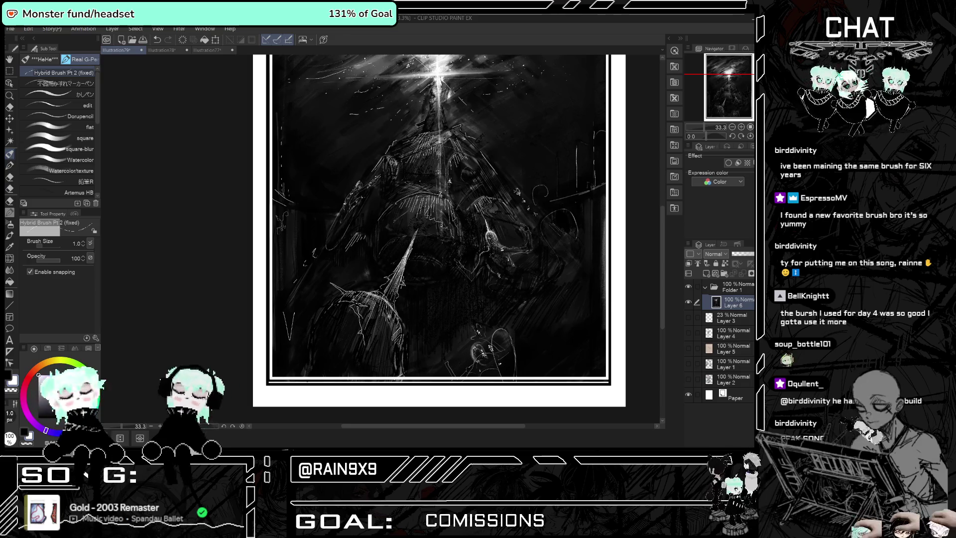
Undo and restore the last highlight stroke, then select the Droplet airbrush.
key(ctrl+z)
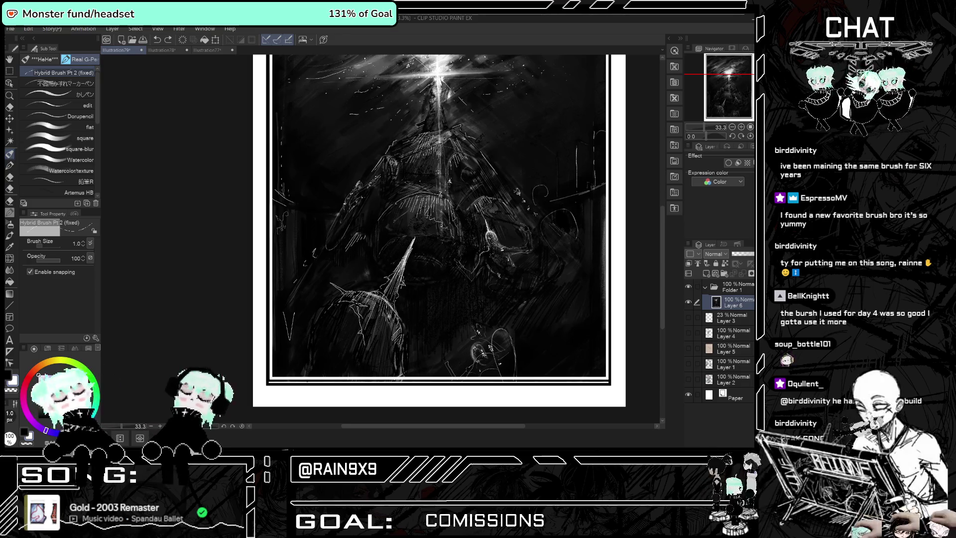
key(ctrl+y)
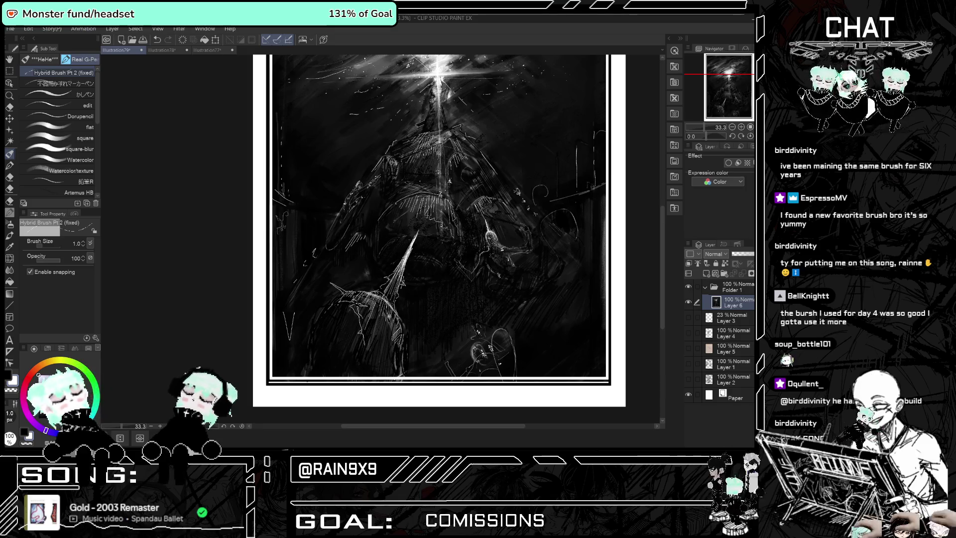
click(15, 216)
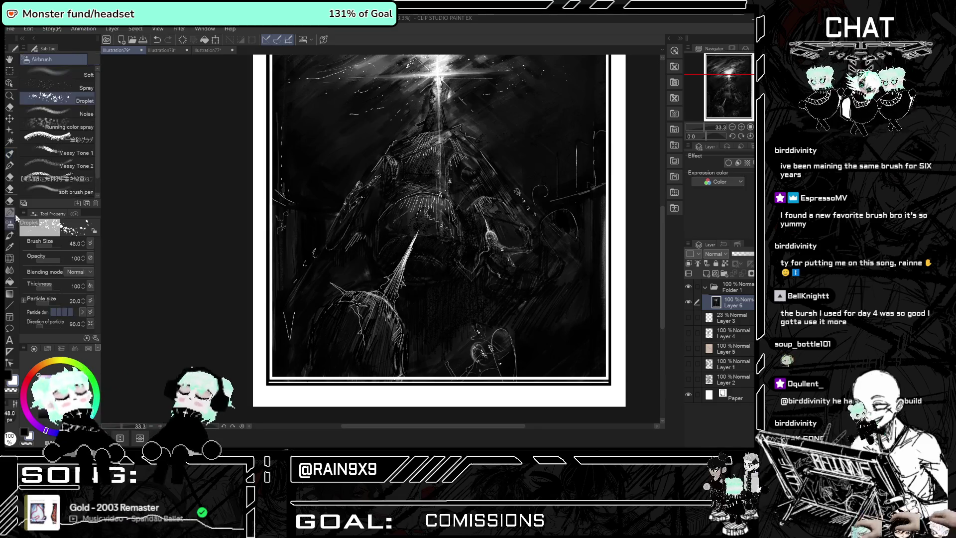
Set the Droplet airbrush's brush size to 57.2 and open the File menu.
click(59, 246)
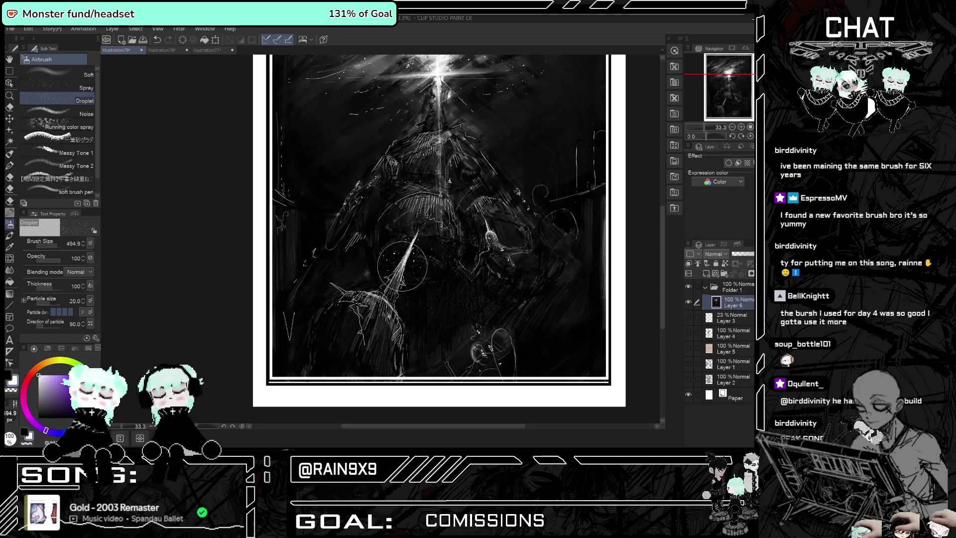
scroll(409, 279, down, 2)
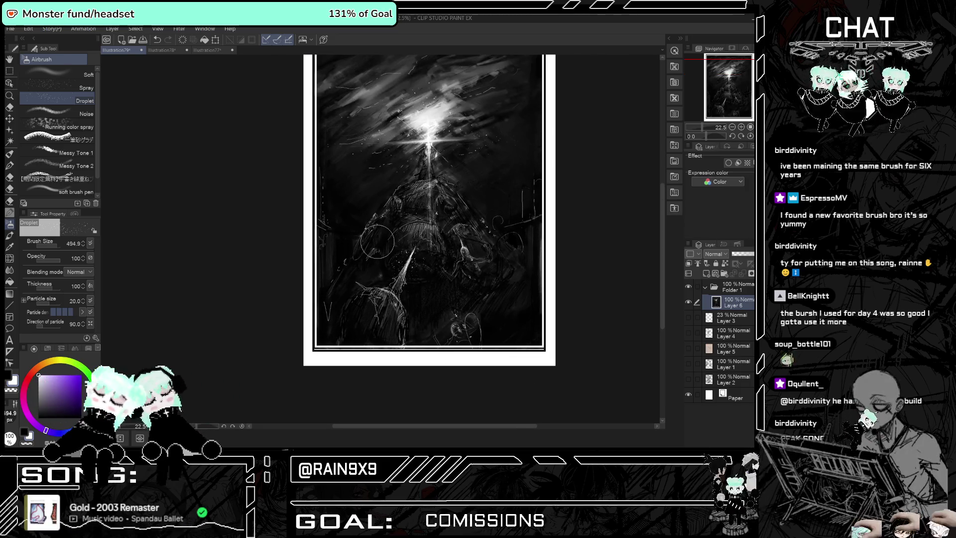
click(56, 246)
drag(56, 246, 53, 243)
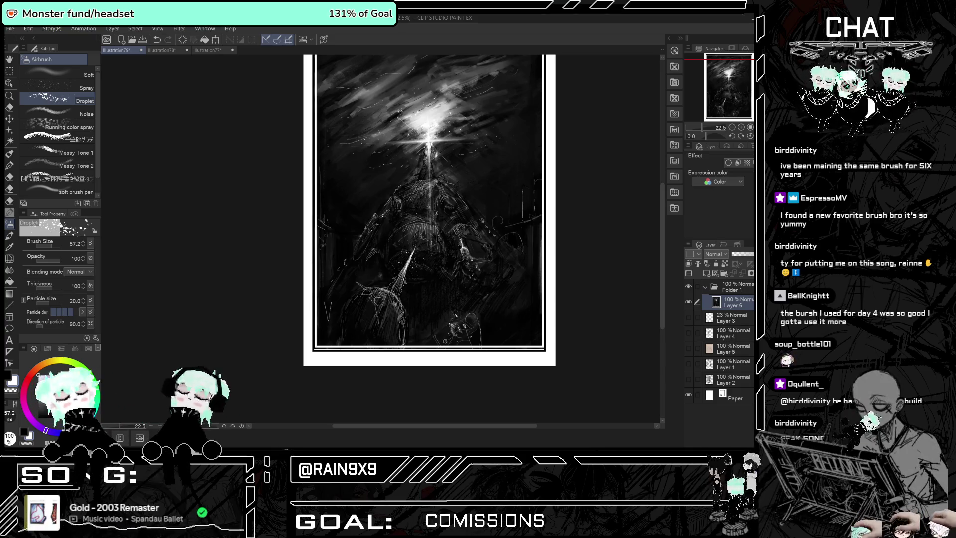
scroll(417, 230, down, 1)
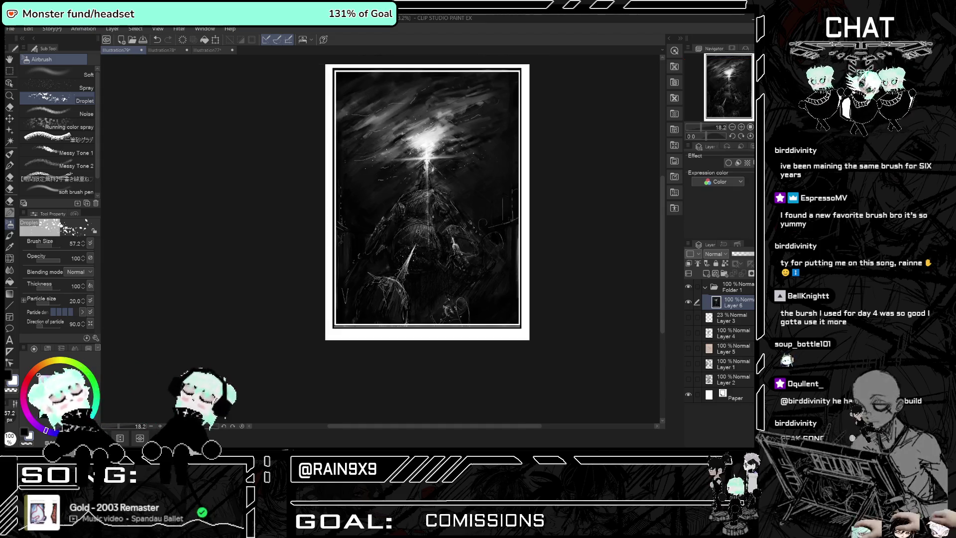
scroll(416, 125, up, 1)
scroll(416, 124, up, 1)
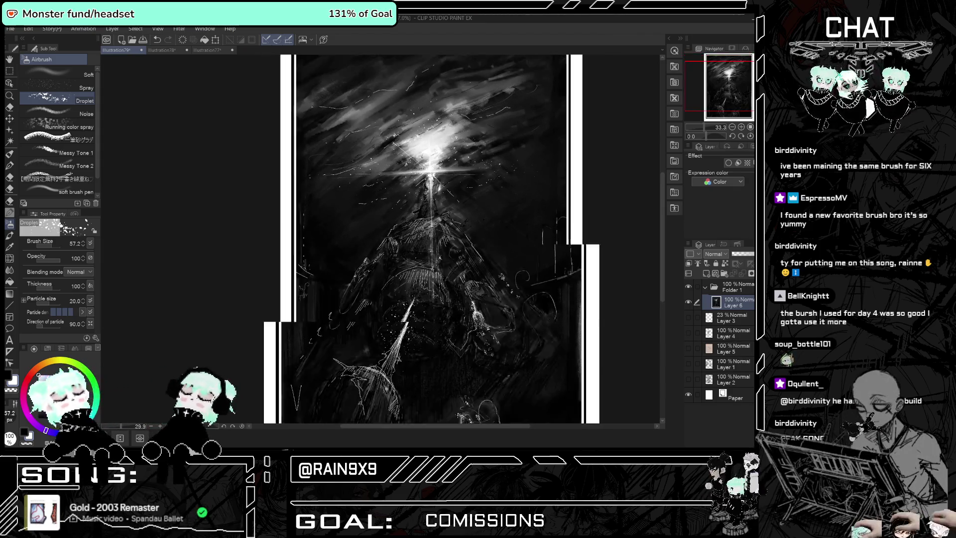
click(10, 28)
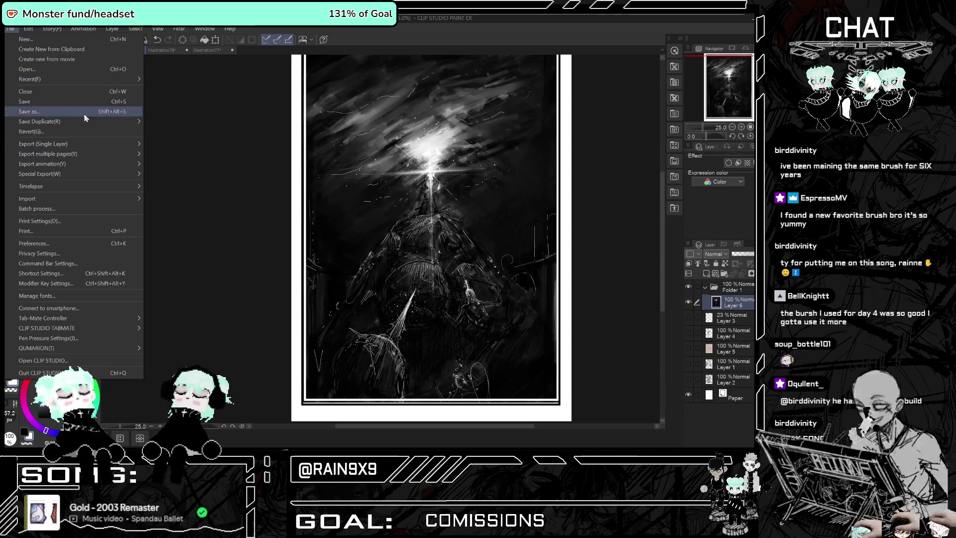
Export the painting as Illustration79.png in Downloads, replacing the existing file.
mouse_move(84, 143)
click(174, 165)
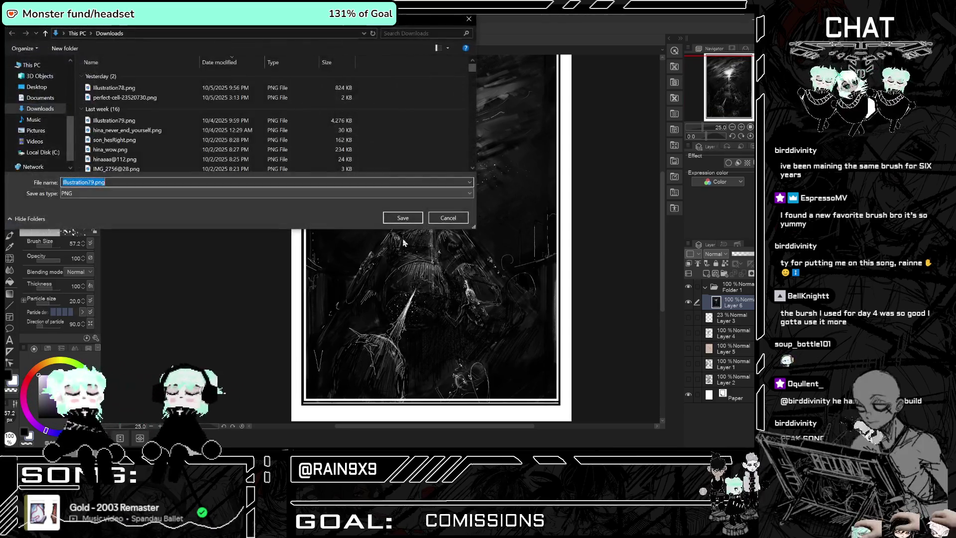
click(414, 220)
click(443, 236)
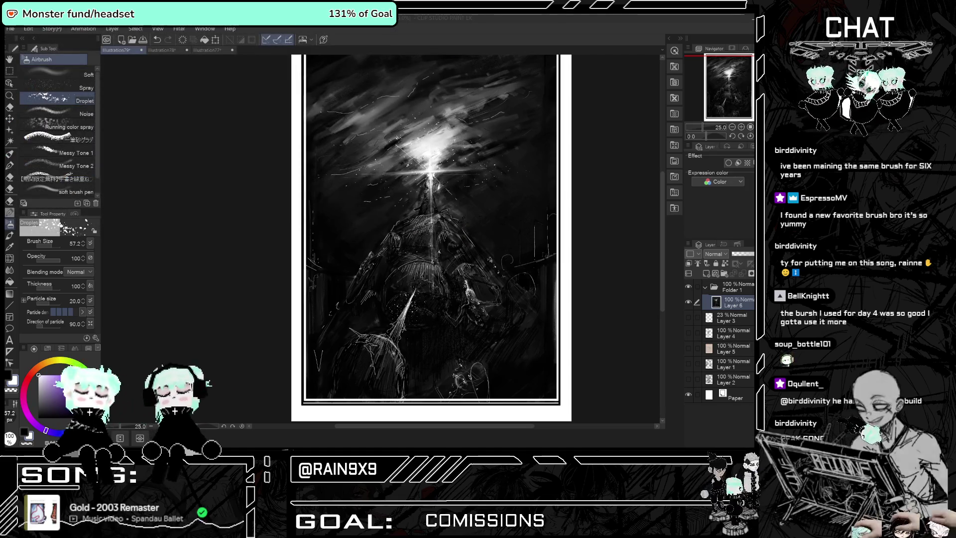
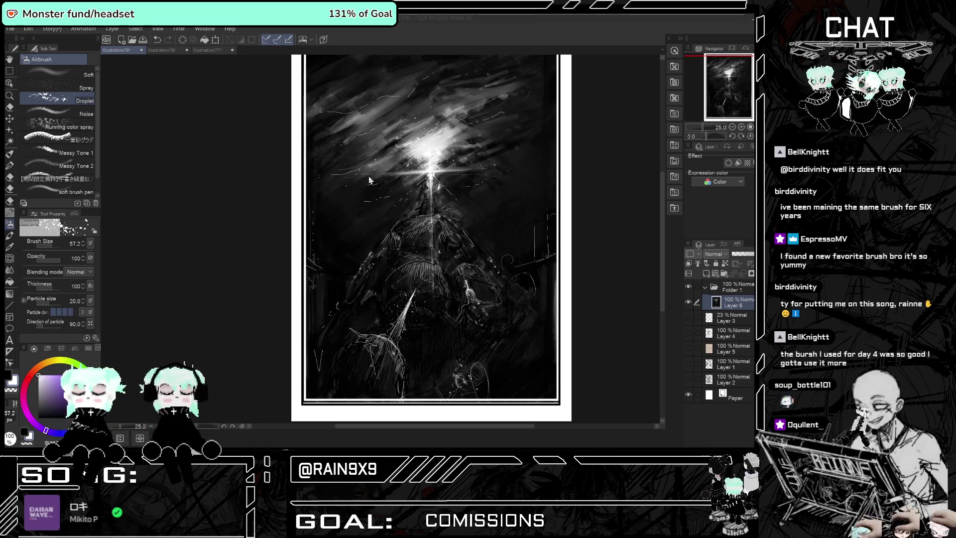
Add a new empty raster layer, Layer 7, above Layer 6.
scroll(381, 164, down, 2)
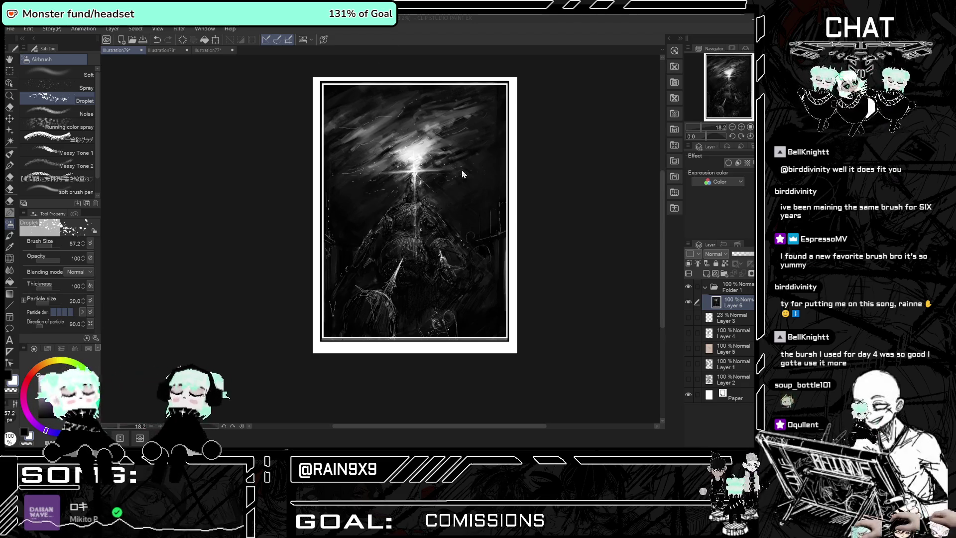
scroll(404, 230, up, 3)
scroll(404, 230, down, 5)
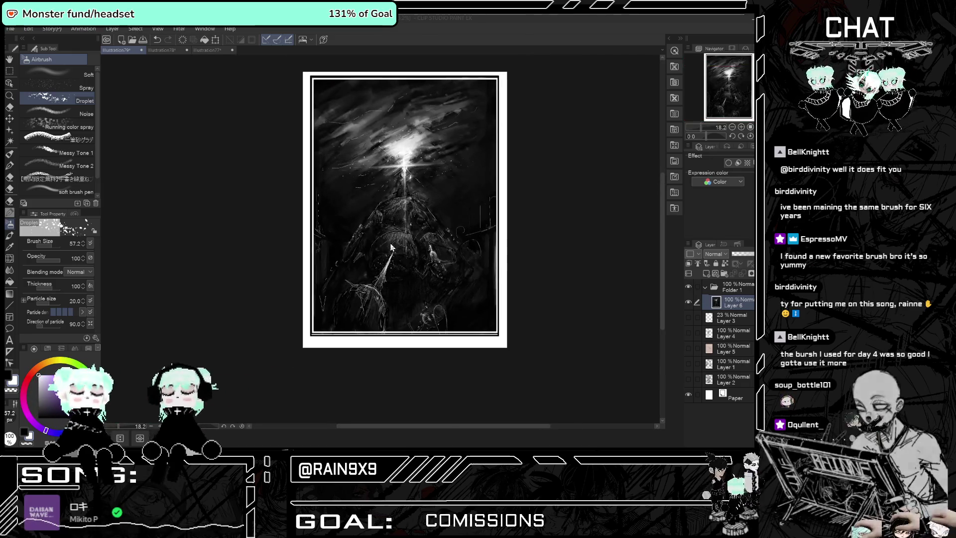
scroll(404, 230, up, 6)
click(712, 274)
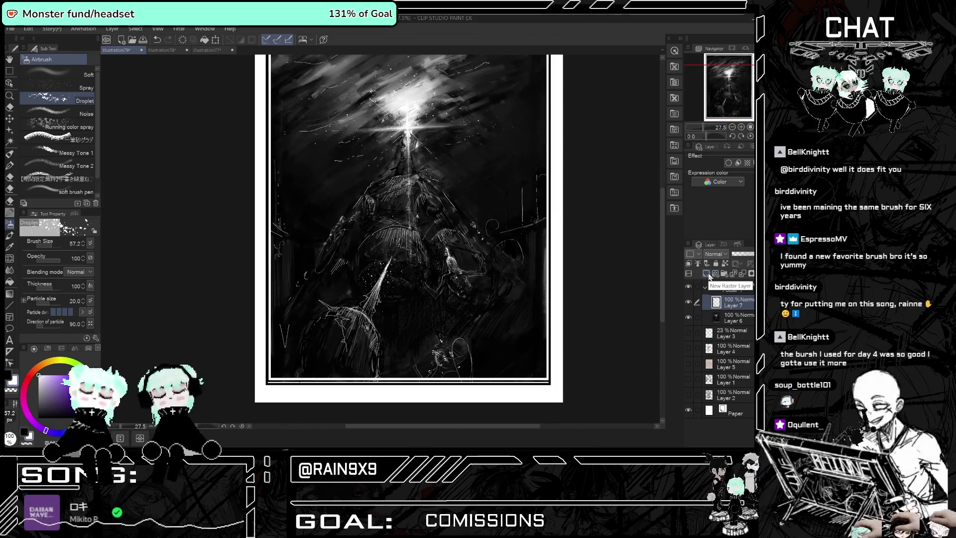
Start a text caption near the frame's bottom, keeping the Aldrich Regular font.
click(9, 339)
click(302, 362)
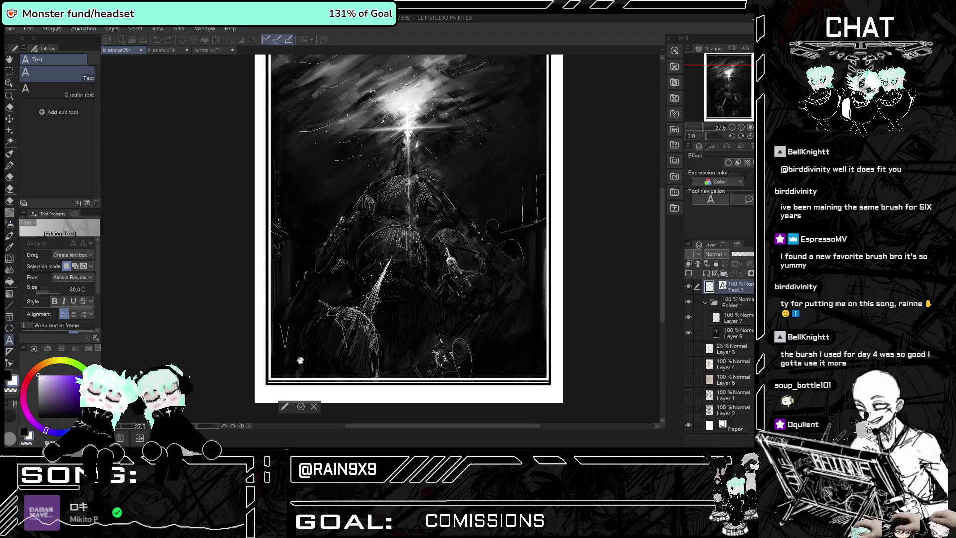
click(87, 277)
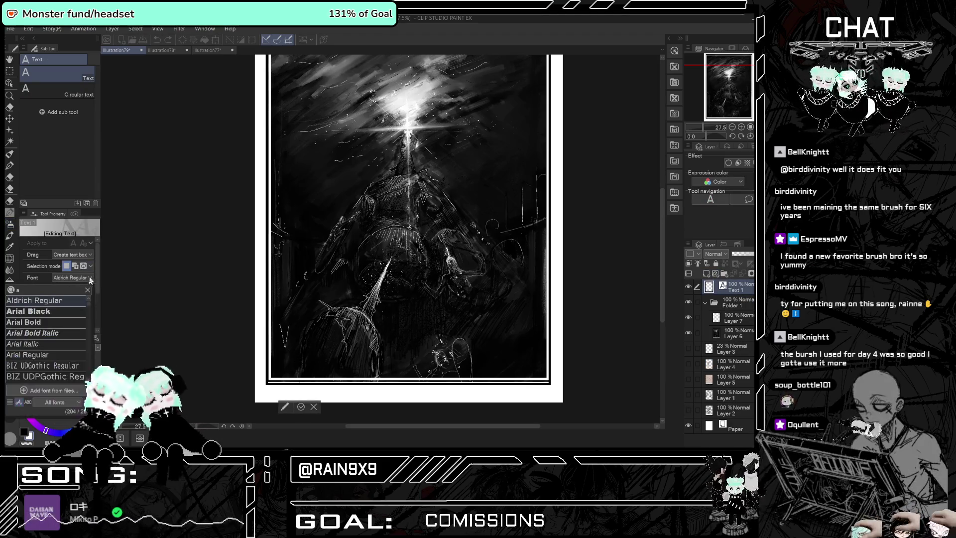
click(140, 305)
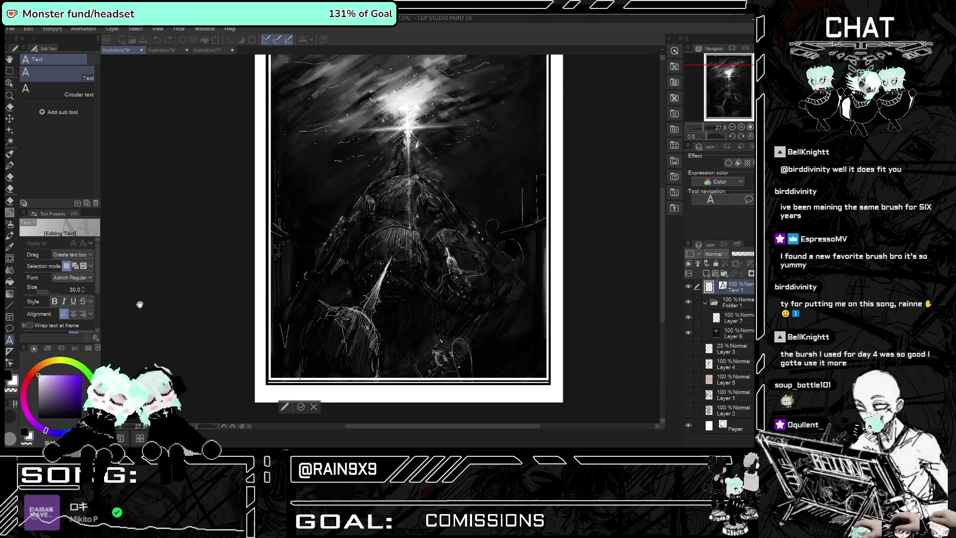
Enter the caption text 'YOUR DRIVE', correcting typos along the way.
key(ctrl+v)
text(OUR GRIND)
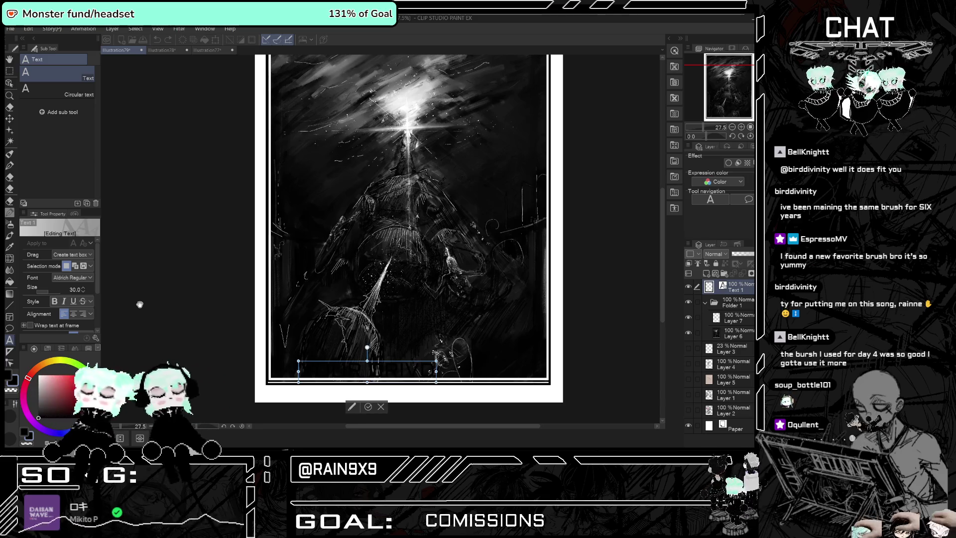
key(BackSpace)
key(BackSpace)
key(BackSpace)
key(BackSpace)
key(BackSpace)
key(BackSpace)
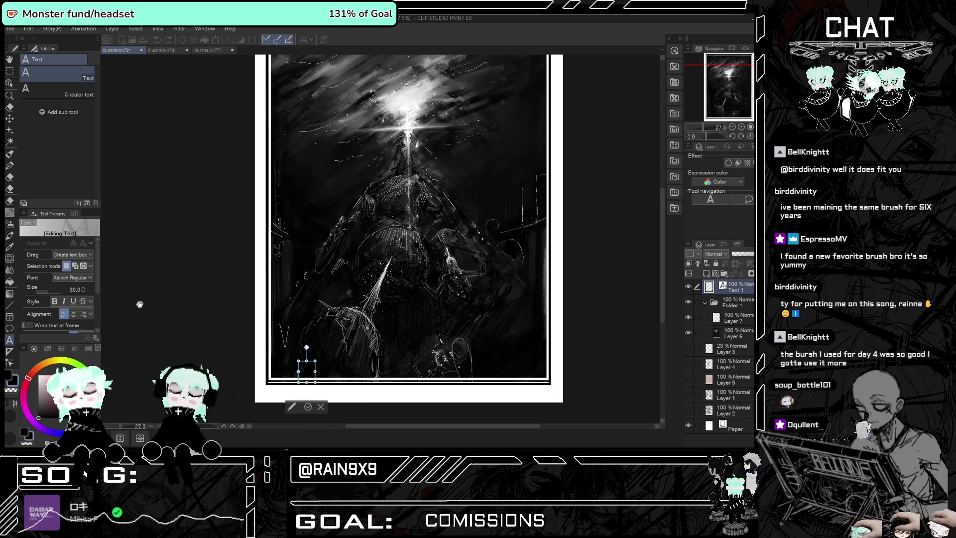
key(BackSpace)
key(BackSpace)
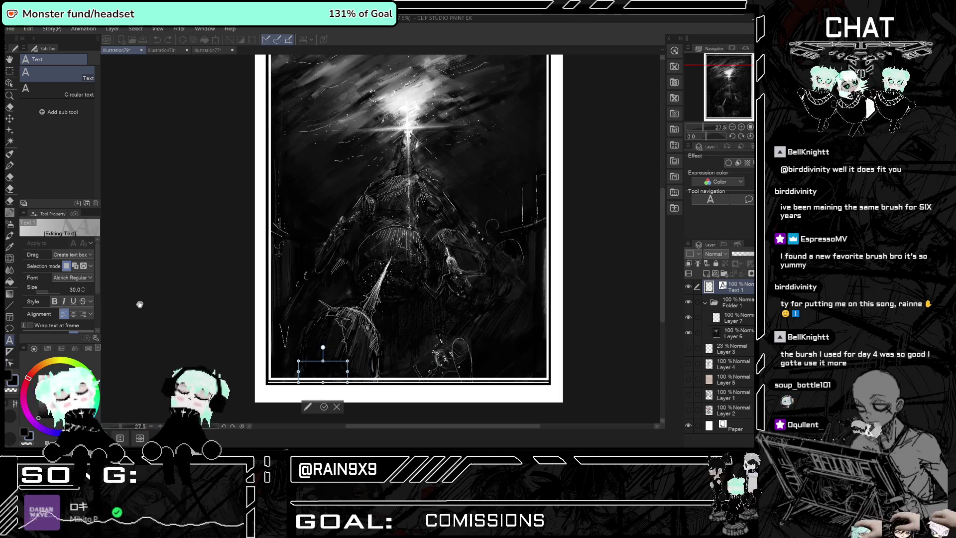
text(UR GRIND)
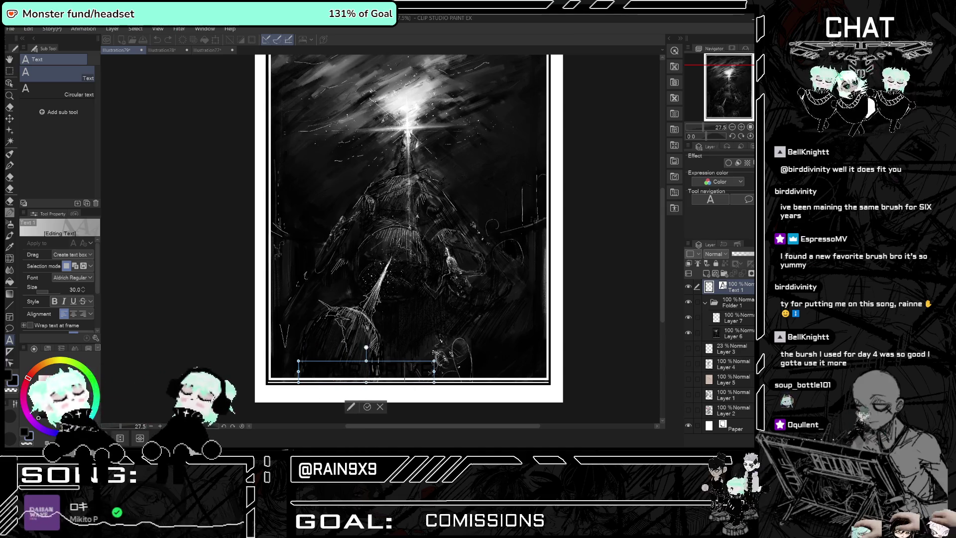
Nudge the caption up-left into the bottom-left corner inside the border and commit it.
drag(366, 347, 342, 342)
text(YOUR DRIVE)
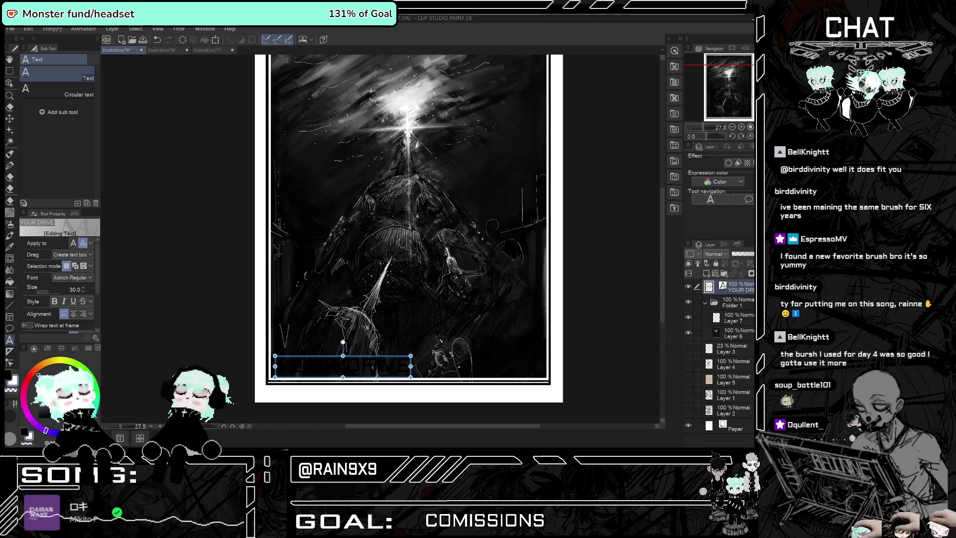
scroll(82, 329, down, 2)
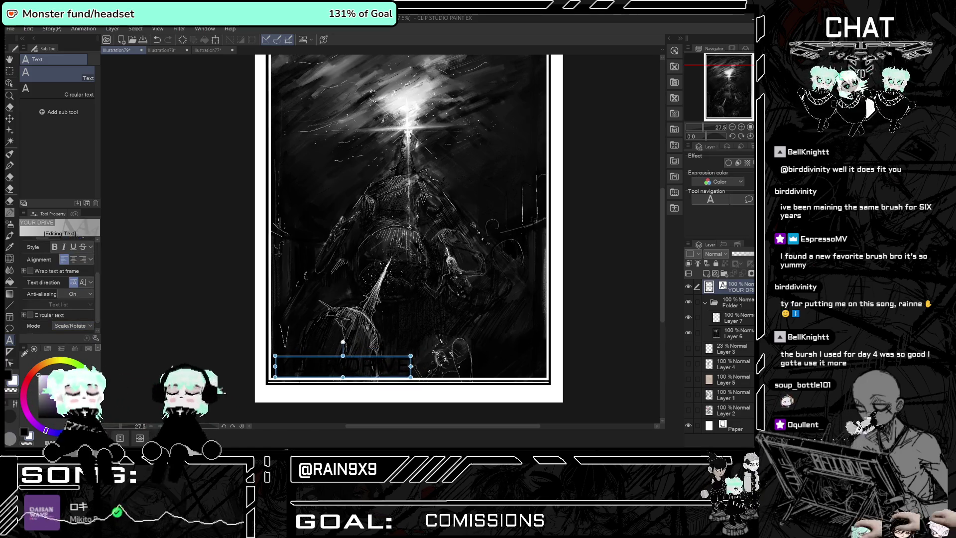
click(736, 304)
click(737, 287)
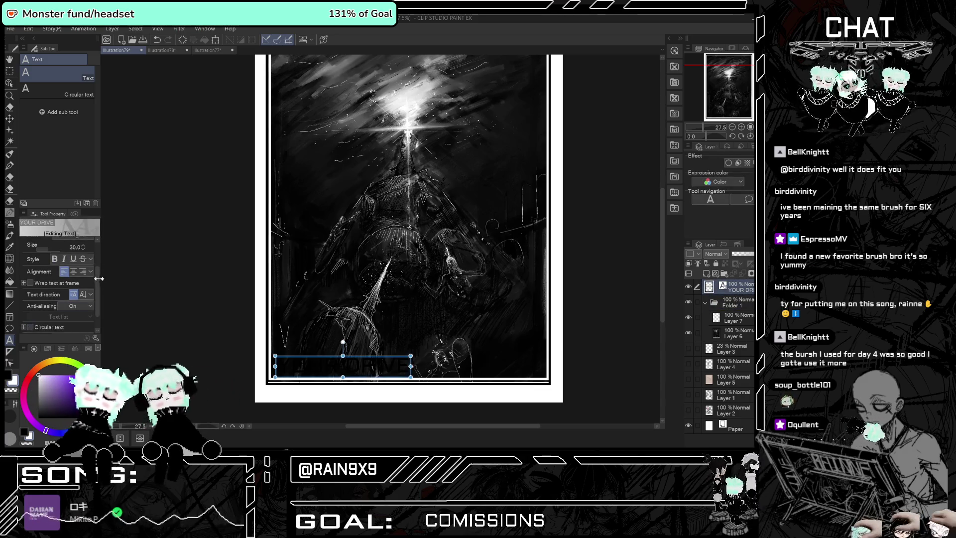
scroll(75, 278, up, 1)
scroll(99, 252, up, 1)
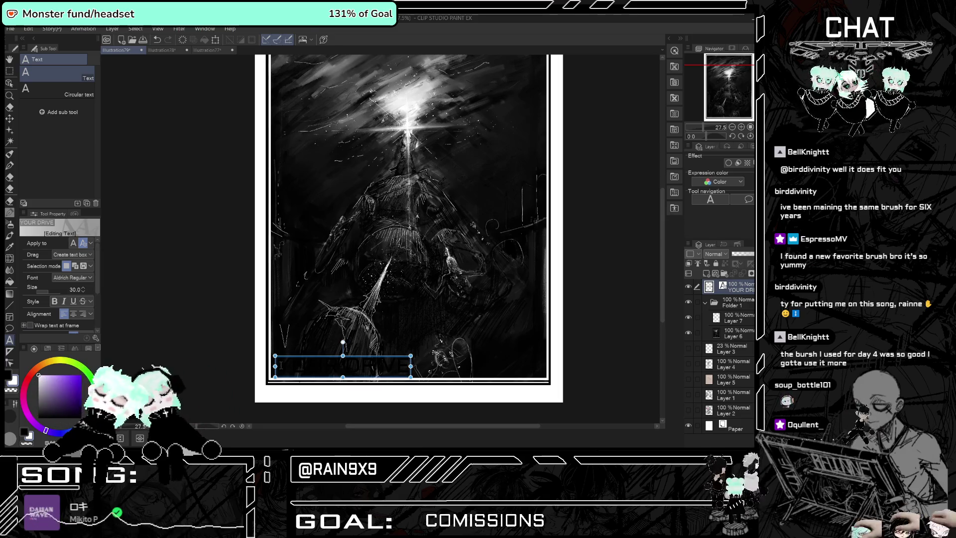
double_click(309, 367)
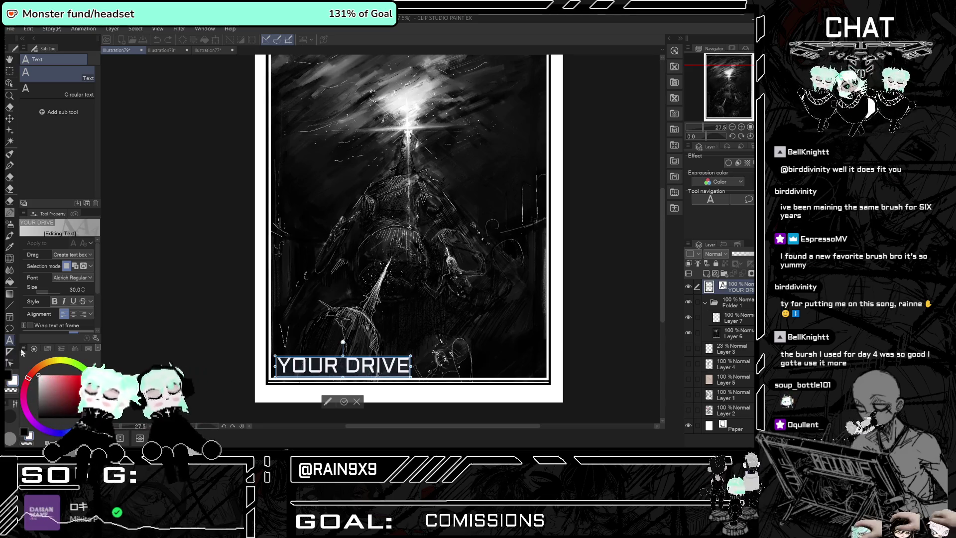
click(343, 402)
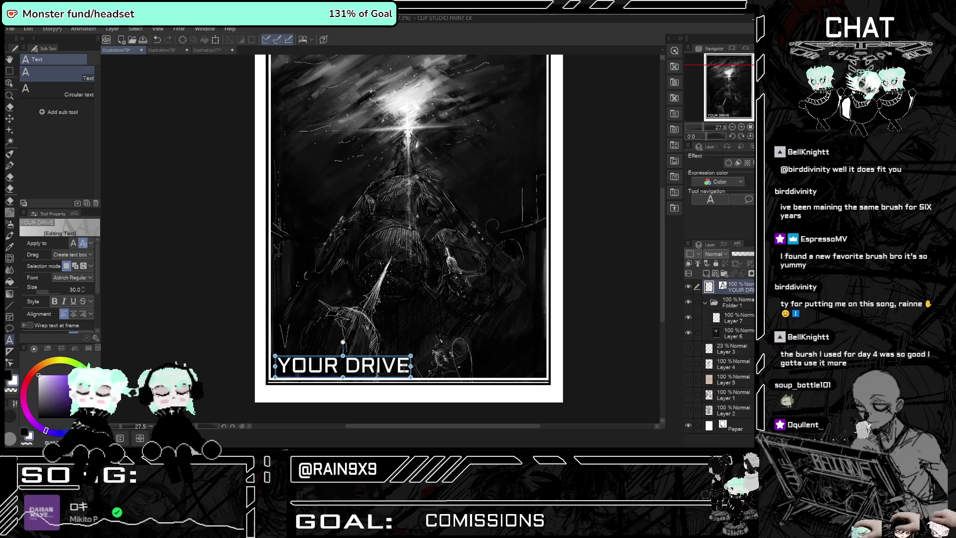
scroll(416, 347, down, 3)
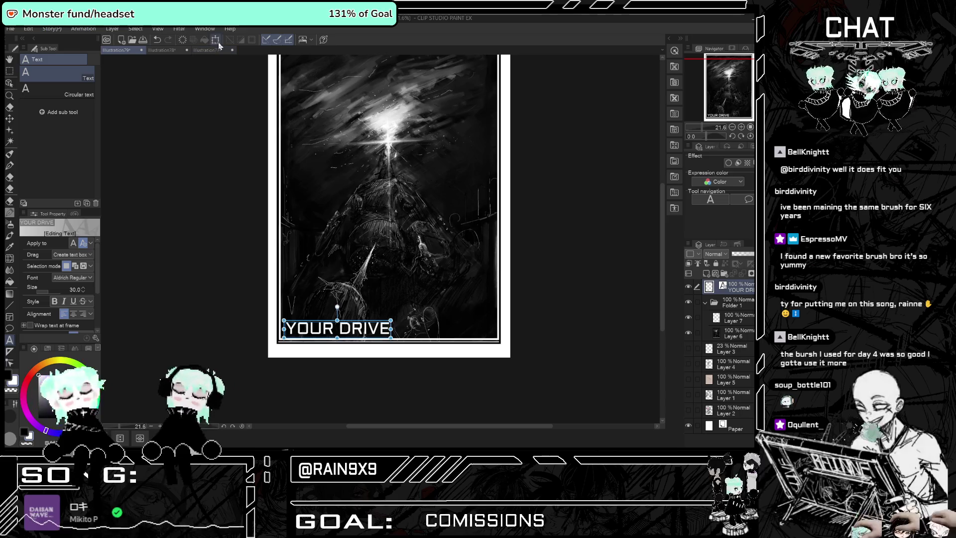
Scale the YOUR DRIVE caption up to 125% and confirm the transform.
key(ctrl+t)
drag(398, 324, 403, 306)
key(Escape)
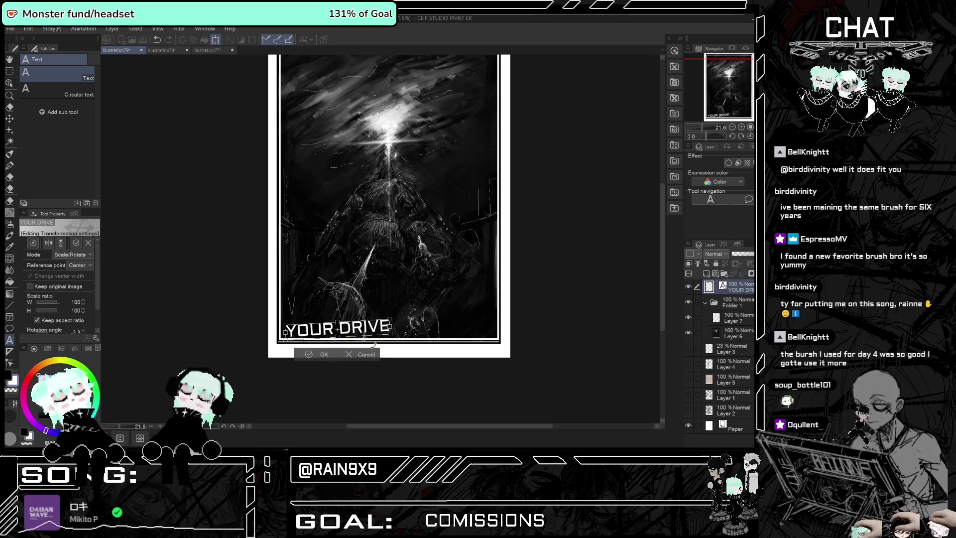
click(215, 42)
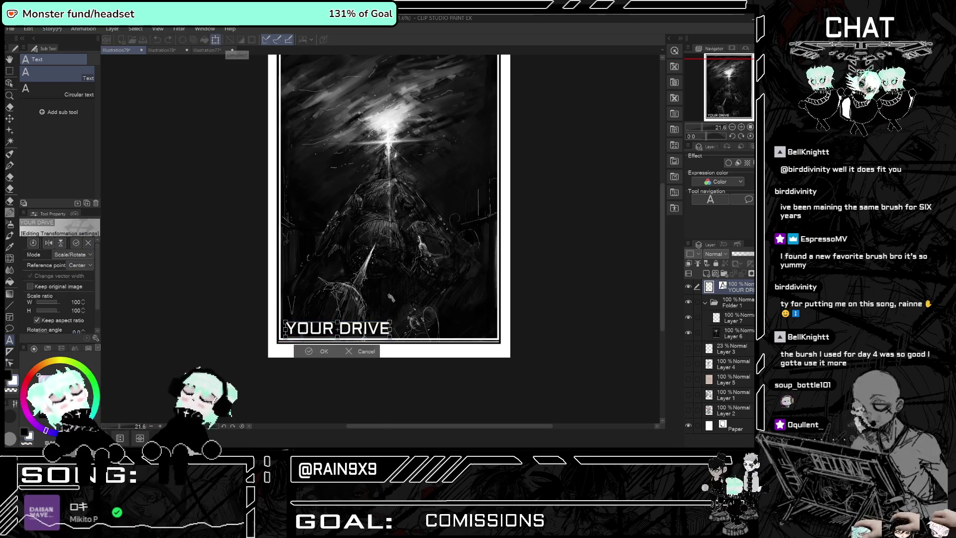
mouse_move(392, 320)
mouse_down()
mouse_move(424, 288)
mouse_move(396, 336)
mouse_up()
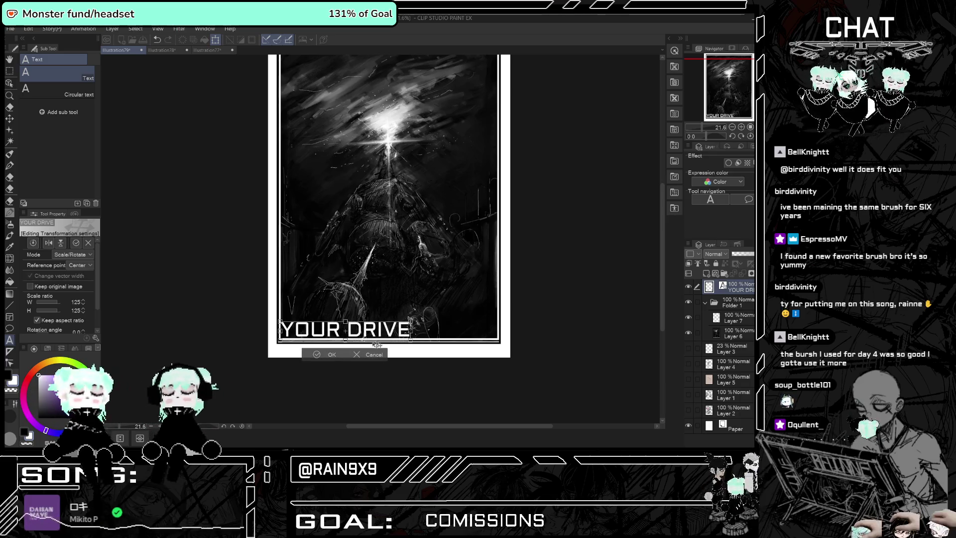
click(329, 354)
Hide the YOUR DRIVE text layer and make Layer 6 the active layer.
click(596, 299)
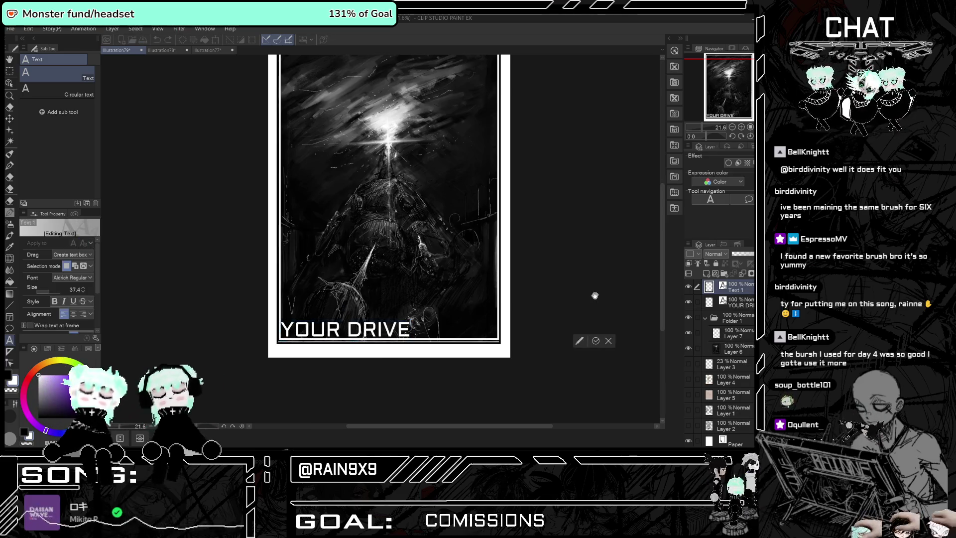
scroll(529, 381, down, 2)
scroll(555, 242, up, 4)
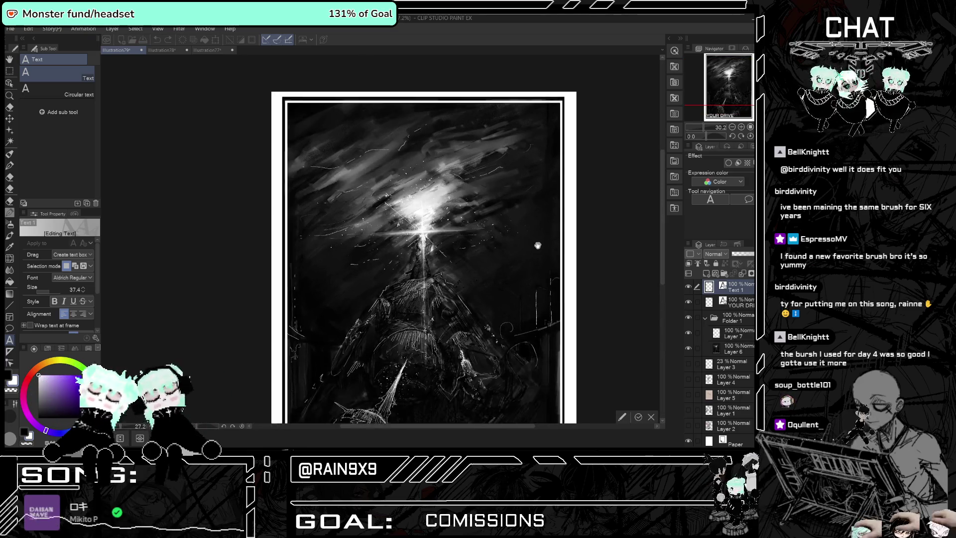
scroll(554, 242, up, 1)
click(726, 301)
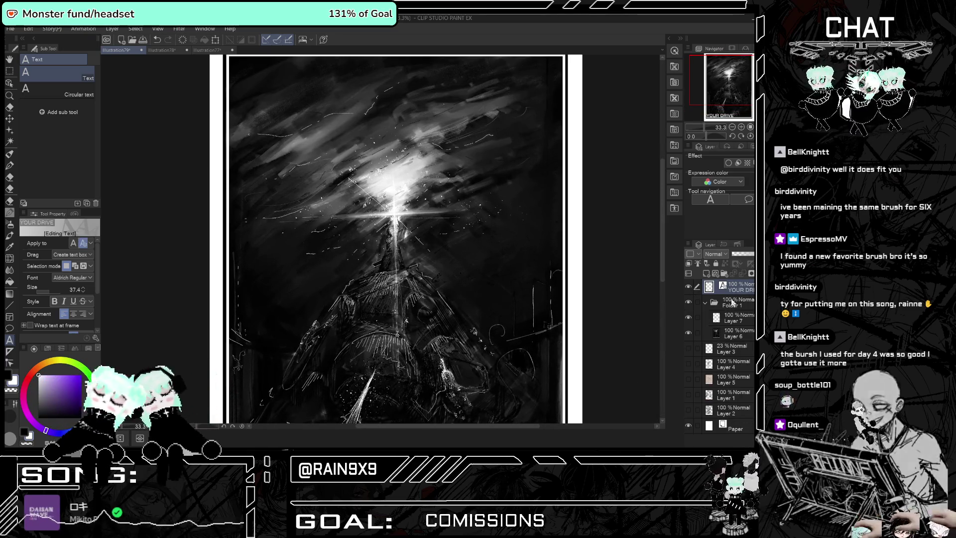
click(688, 287)
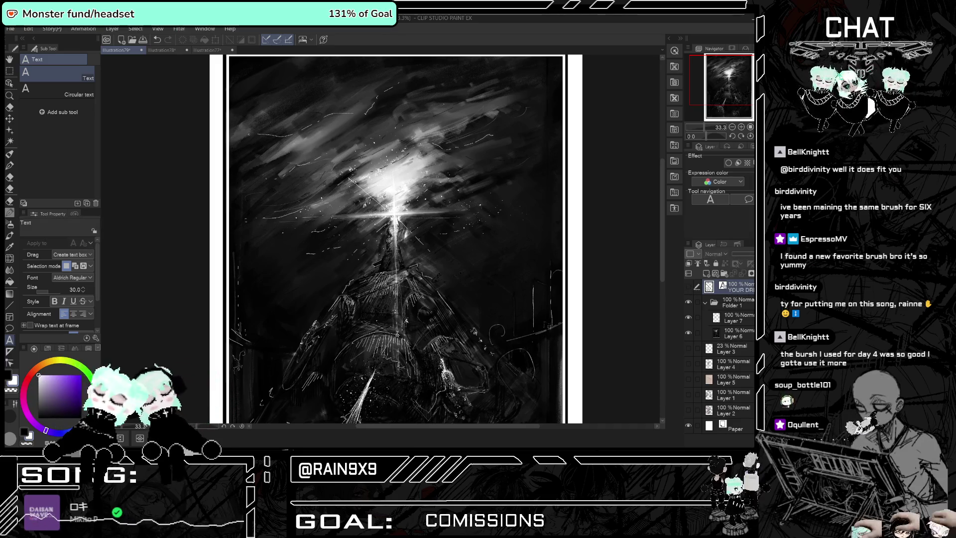
click(728, 319)
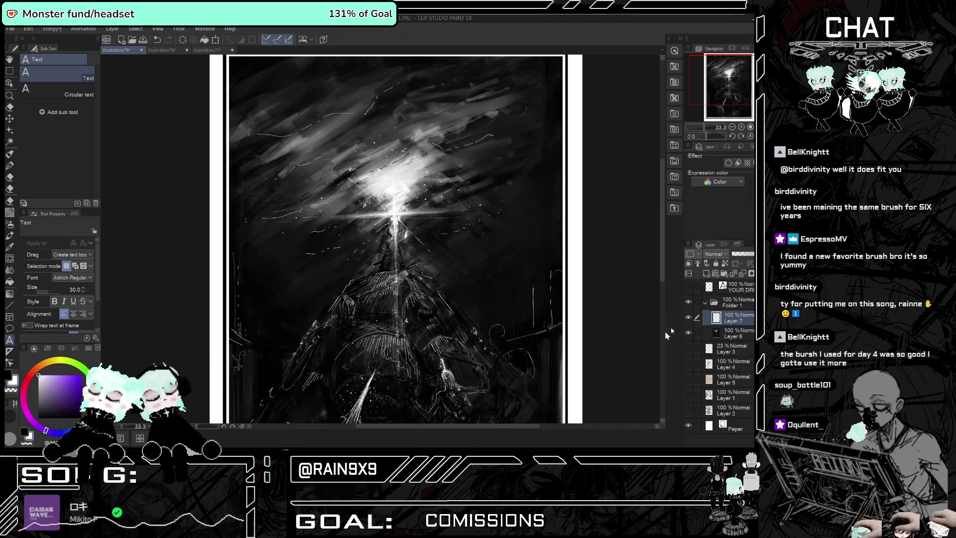
click(721, 333)
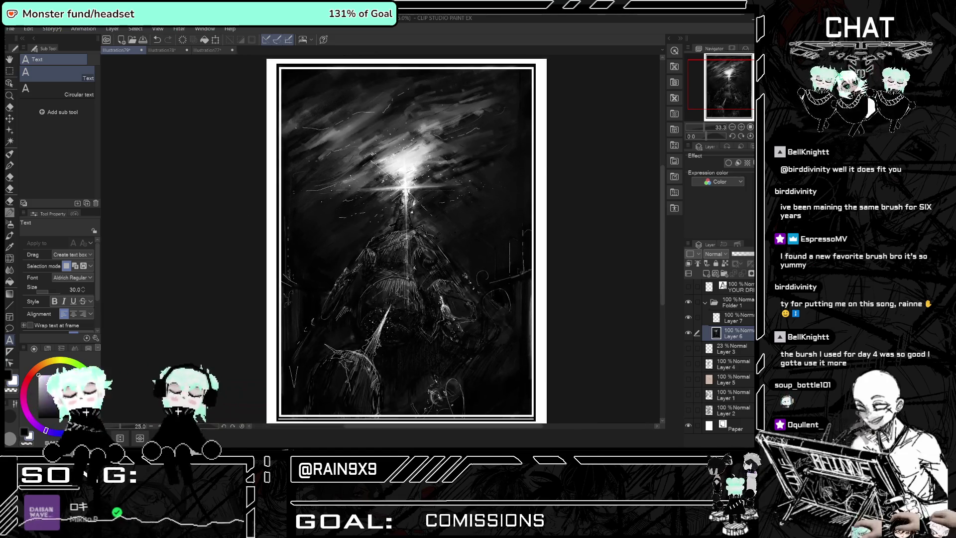
key(ctrl+minus)
scroll(356, 121, up, 3)
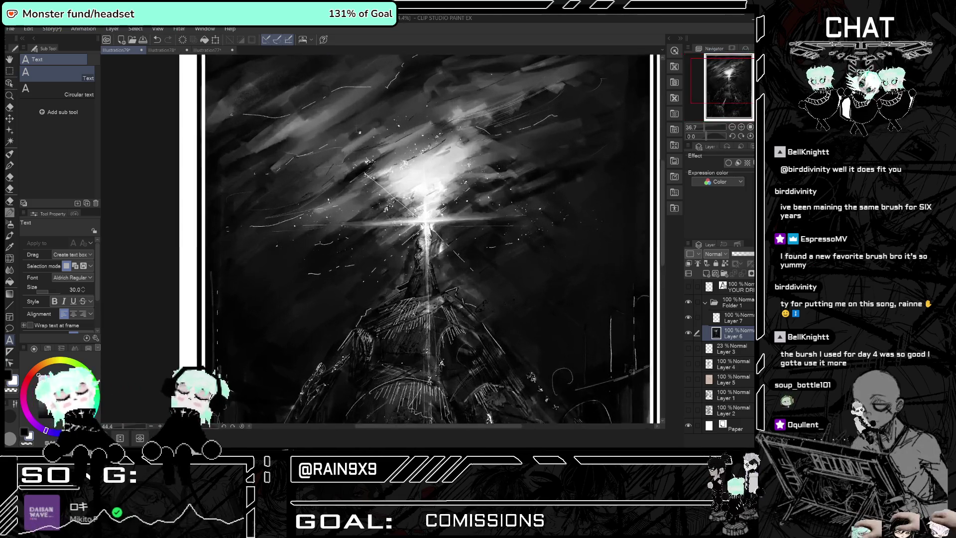
click(688, 332)
click(688, 332)
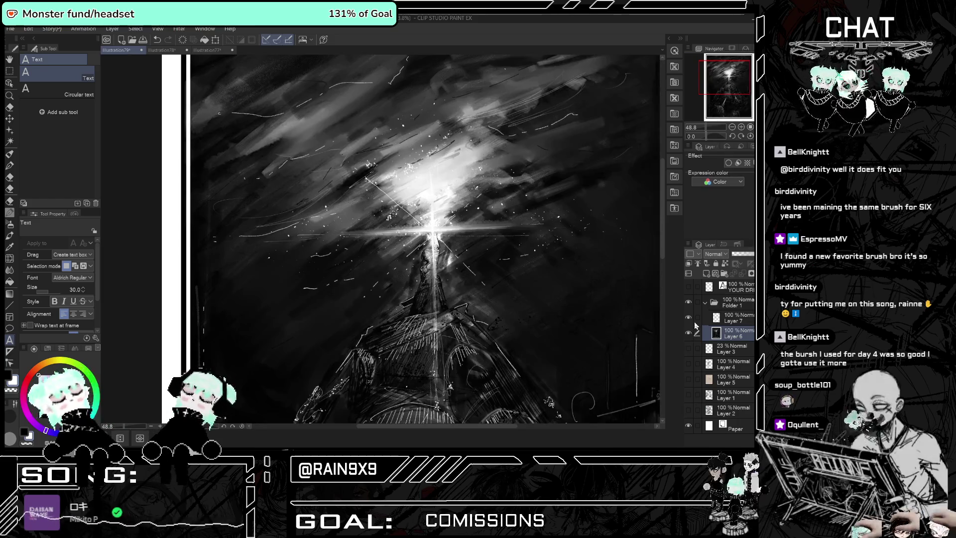
click(12, 166)
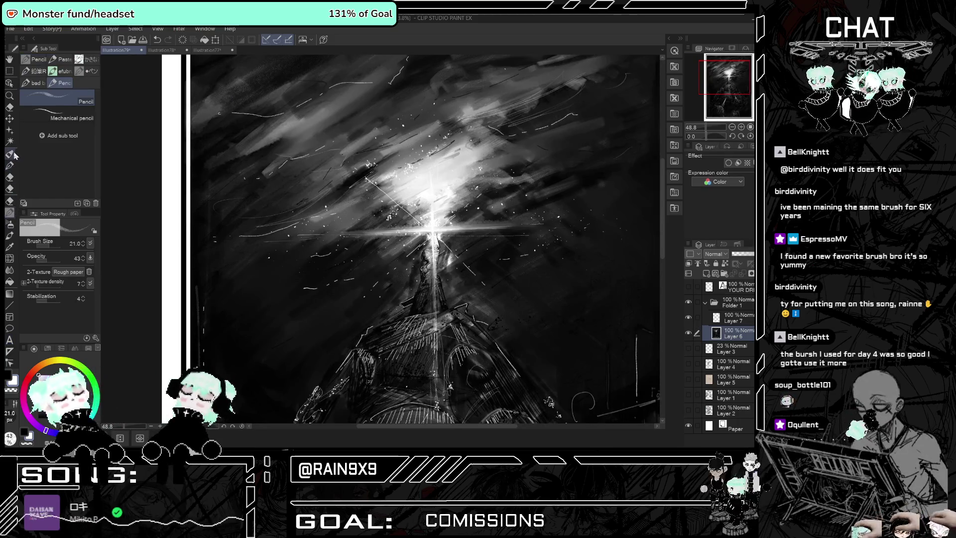
click(11, 154)
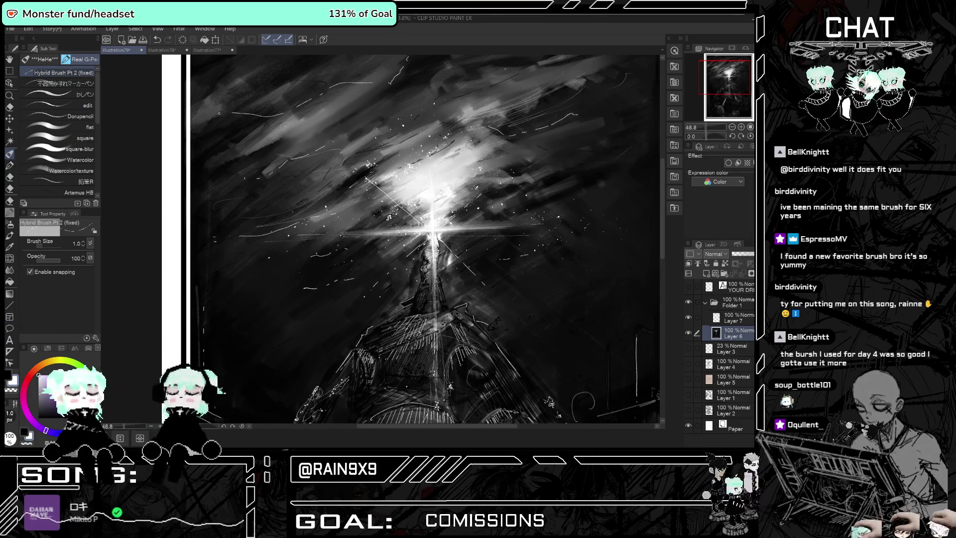
key(ctrl+minus)
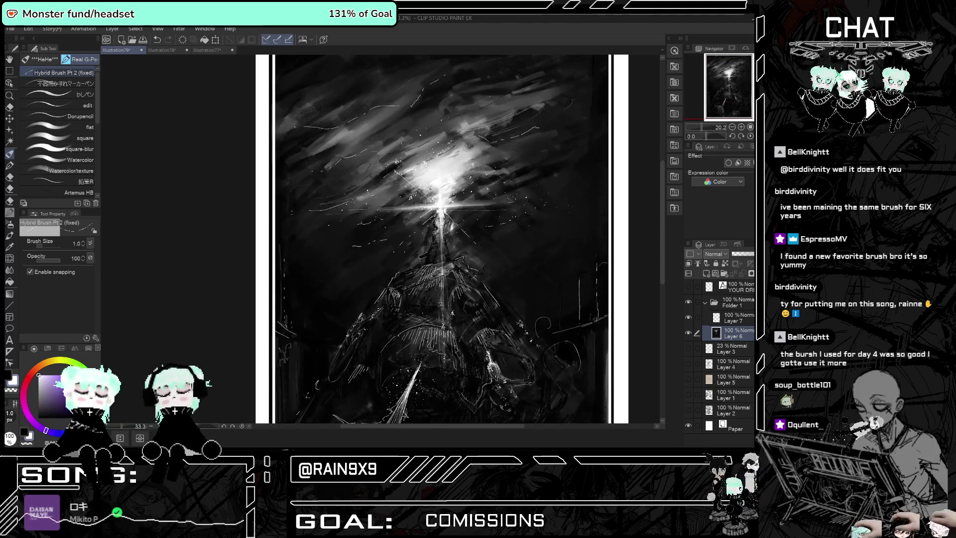
key(ctrl+minus)
key(ctrl+plus)
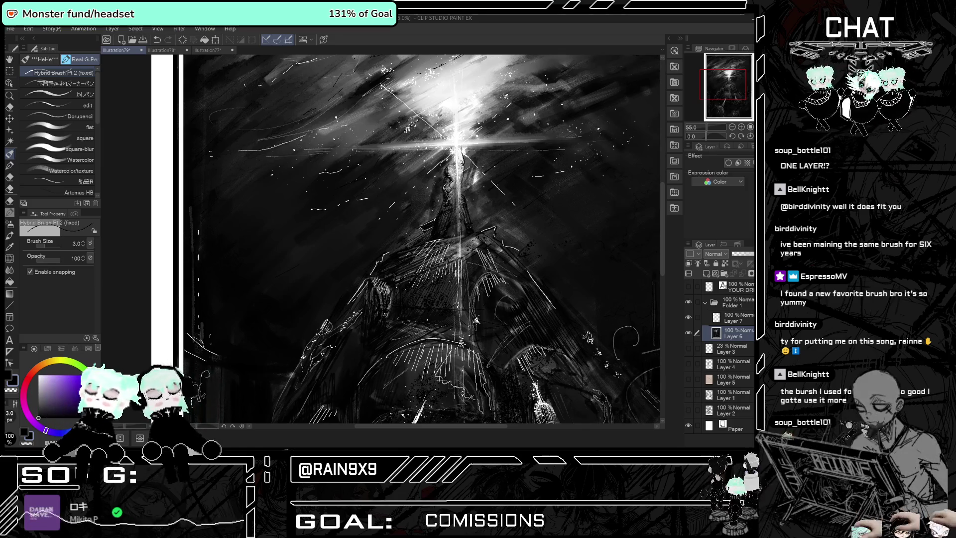
key(ctrl+0)
key(e)
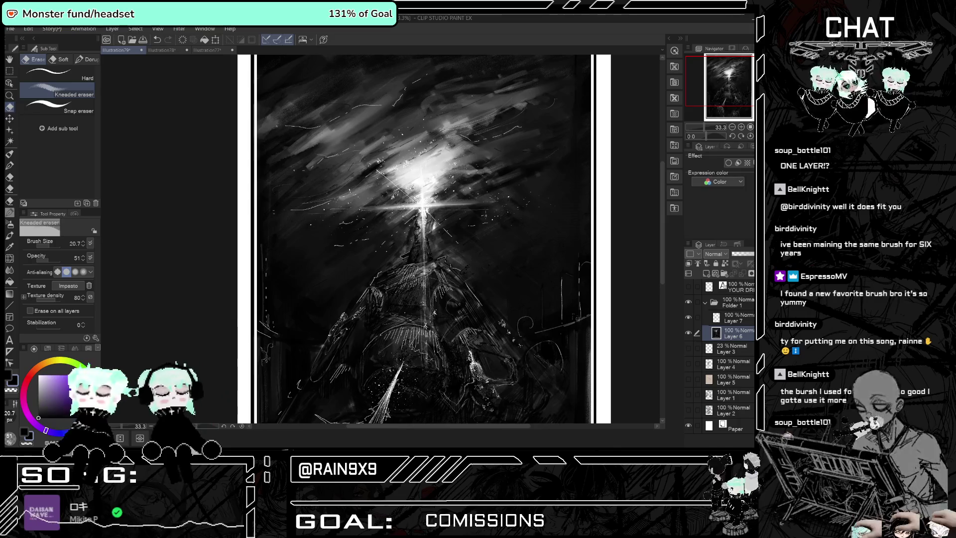
drag(523, 187, 411, 278)
key(ctrl+z)
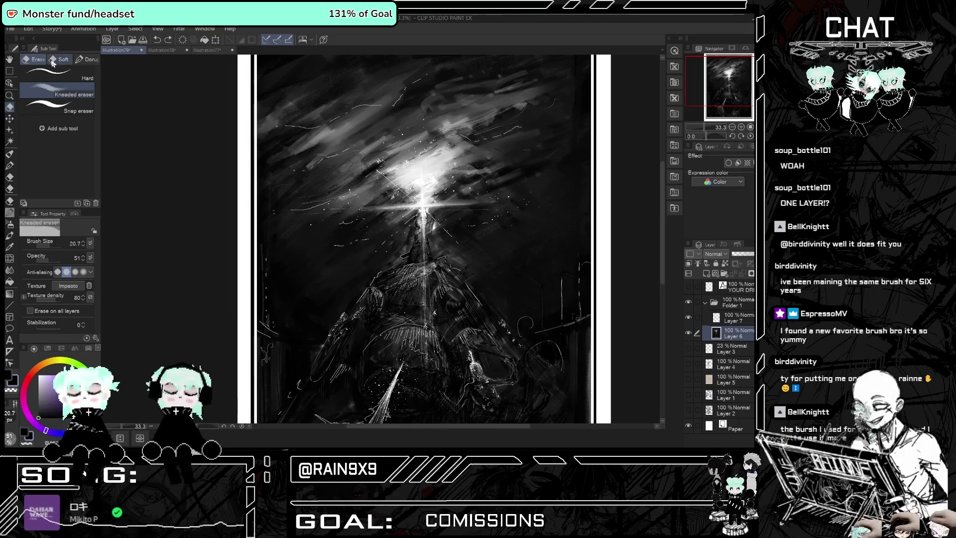
click(49, 72)
mouse_move(463, 187)
mouse_down()
mouse_move(423, 275)
mouse_move(478, 279)
mouse_up()
key(ctrl+z)
key(ctrl+minus)
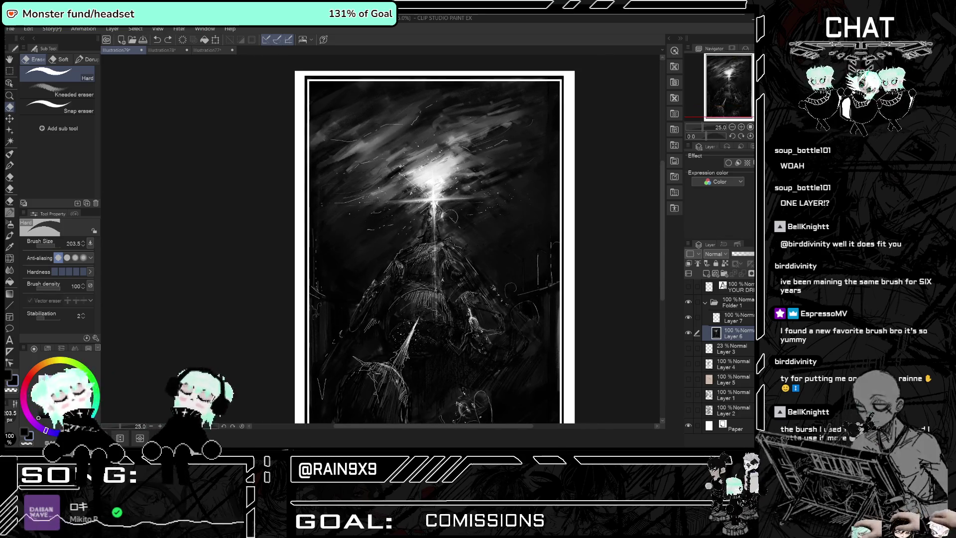
scroll(404, 287, up, 4)
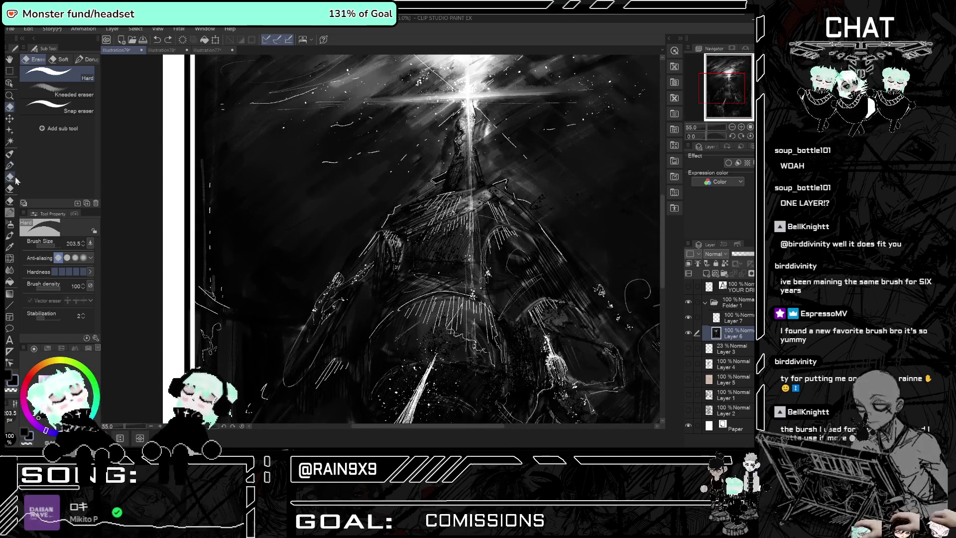
click(14, 156)
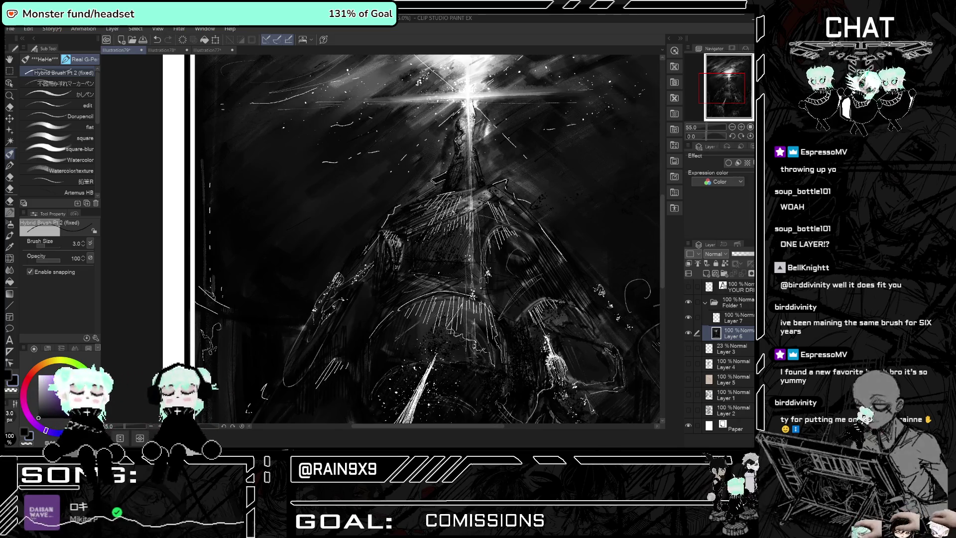
key(ctrl+minus)
key(ctrl+minus)
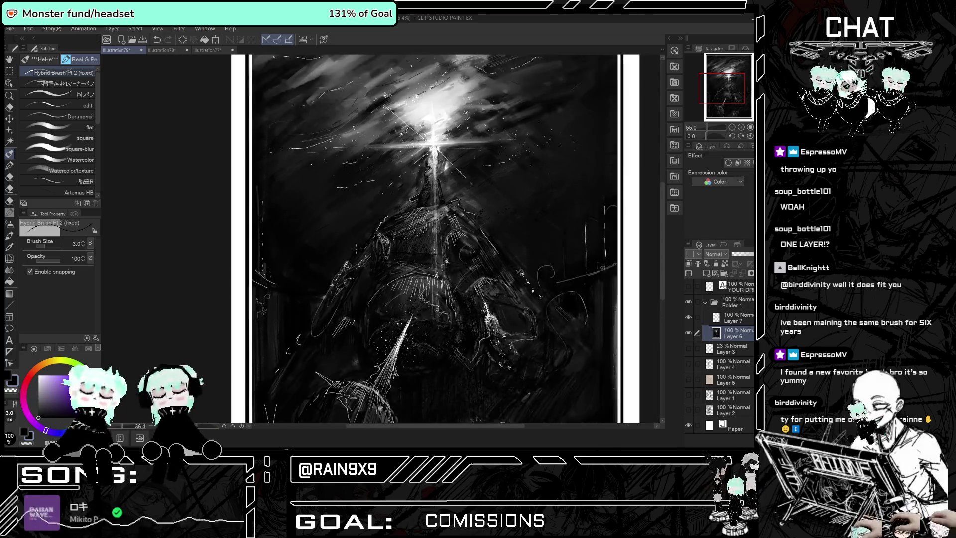
key(ctrl+minus)
key(ctrl+minus)
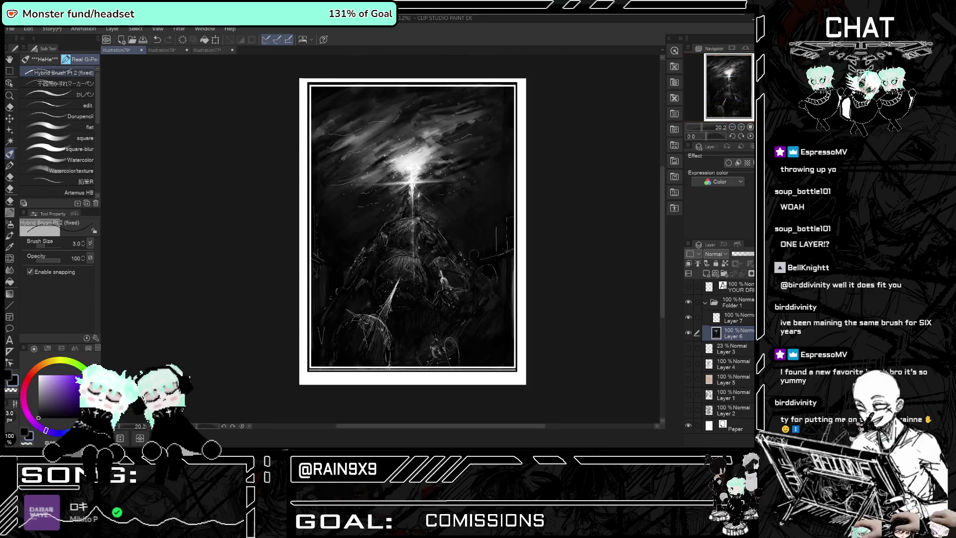
key(ctrl+plus)
key(ctrl+plus)
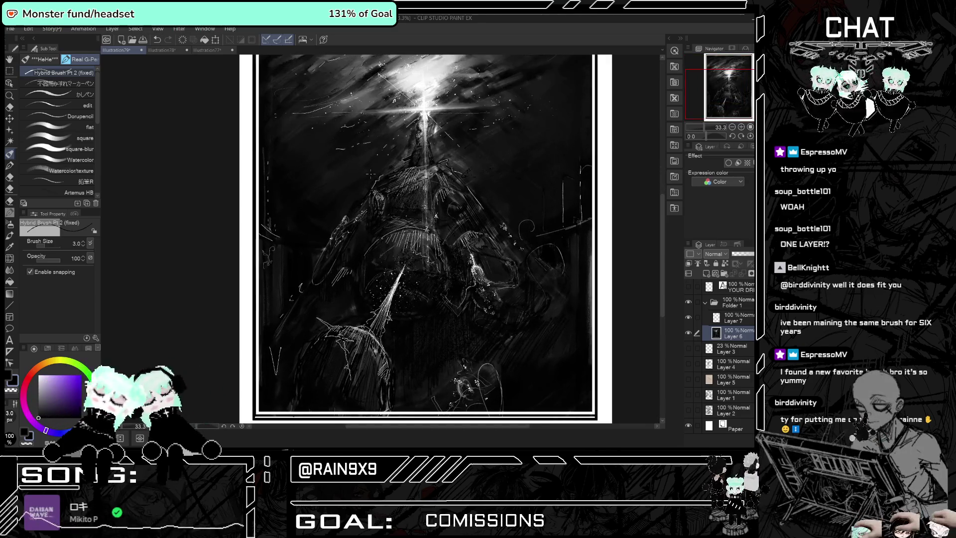
key(ctrl+plus)
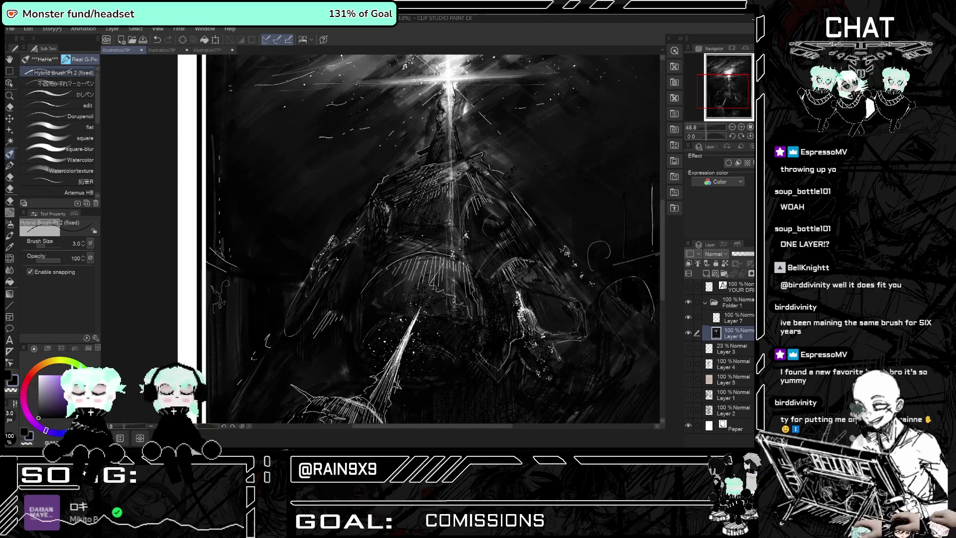
scroll(433, 238, down, 2)
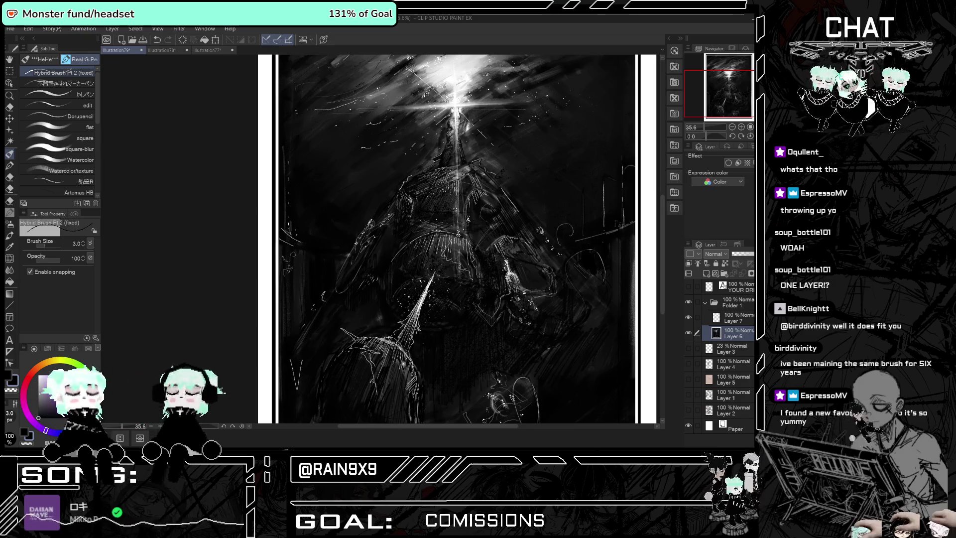
scroll(581, 153, down, 1)
scroll(581, 153, down, 1)
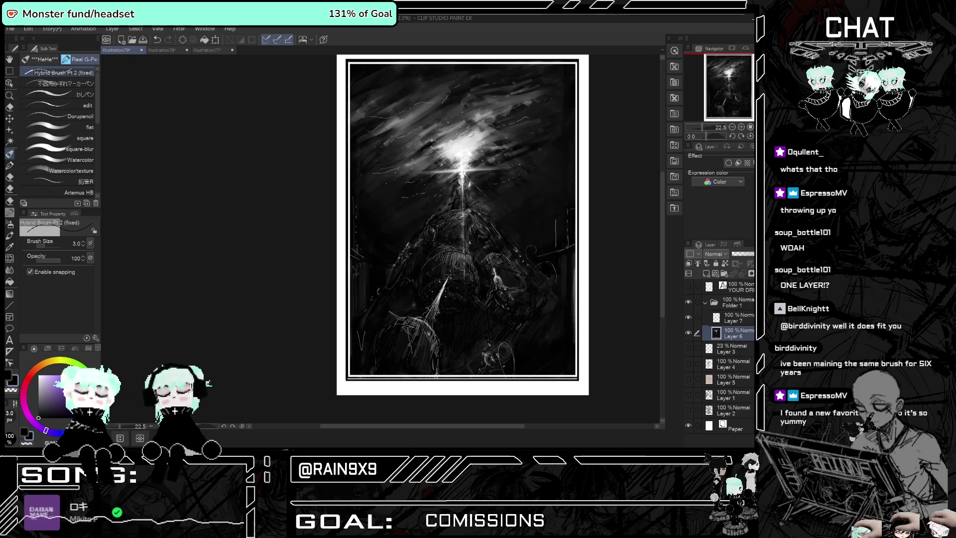
scroll(406, 314, up, 1)
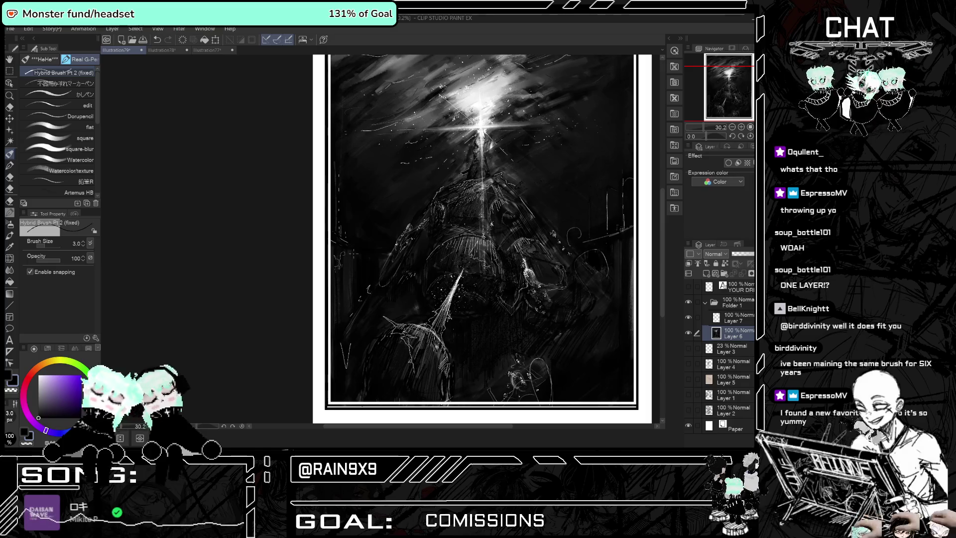
scroll(351, 253, down, 1)
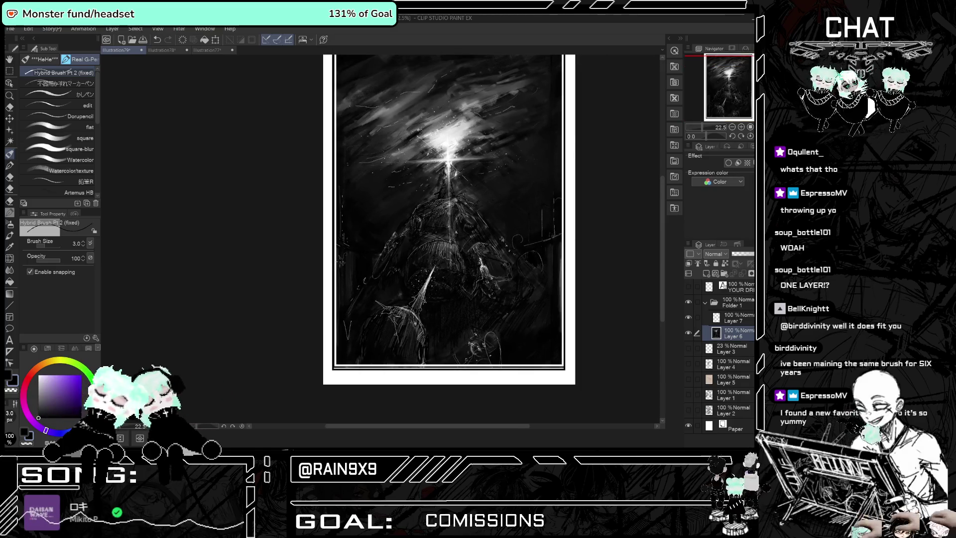
scroll(369, 308, up, 1)
scroll(449, 325, up, 2)
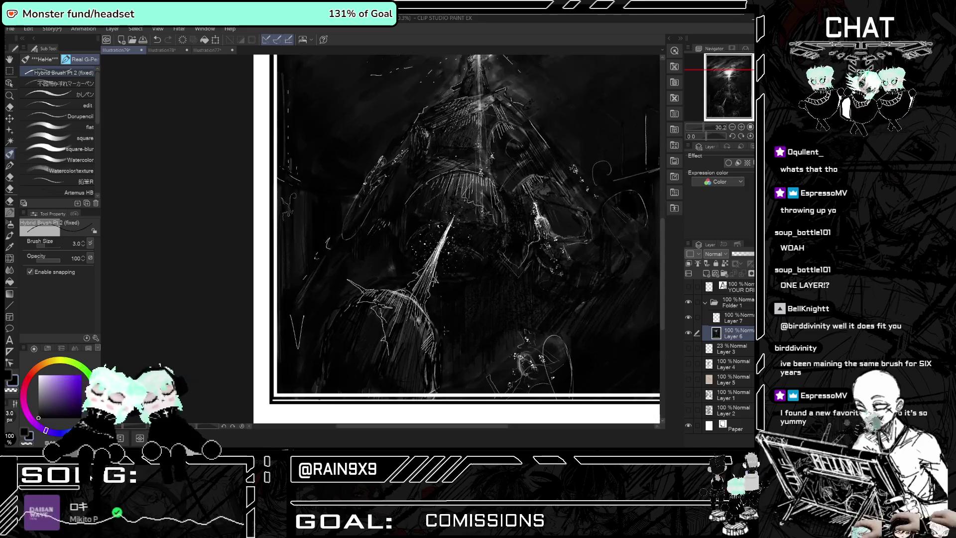
scroll(450, 324, down, 2)
scroll(450, 324, up, 2)
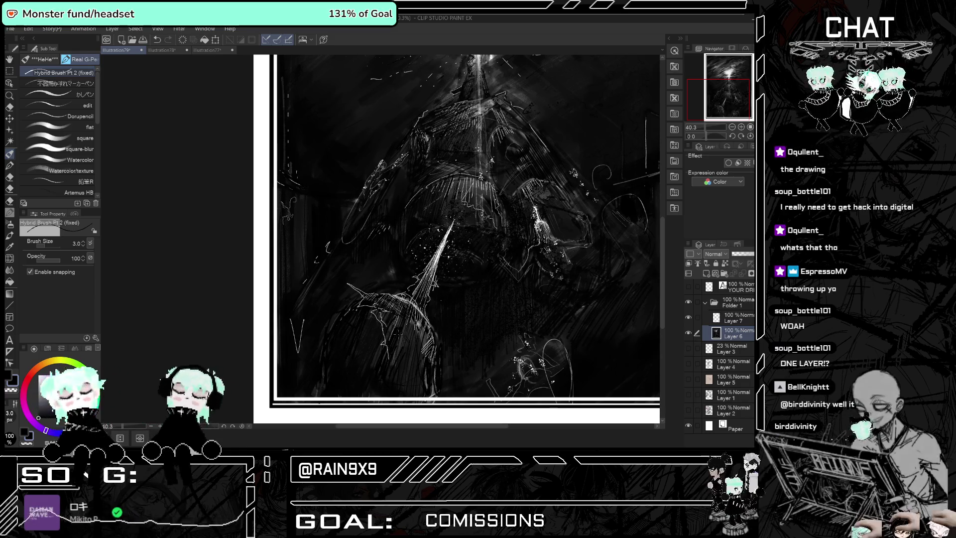
scroll(425, 342, down, 2)
scroll(482, 154, up, 2)
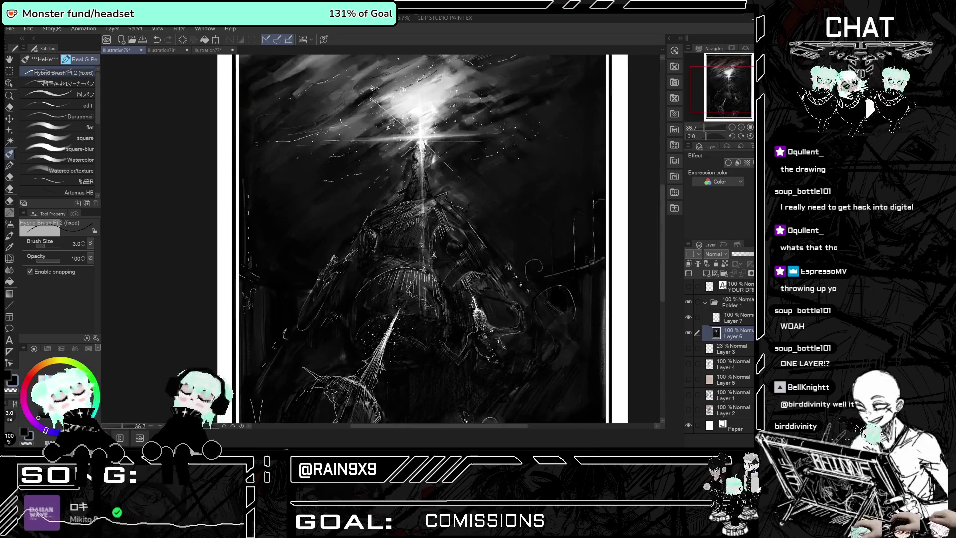
scroll(482, 154, up, 1)
scroll(428, 144, down, 1)
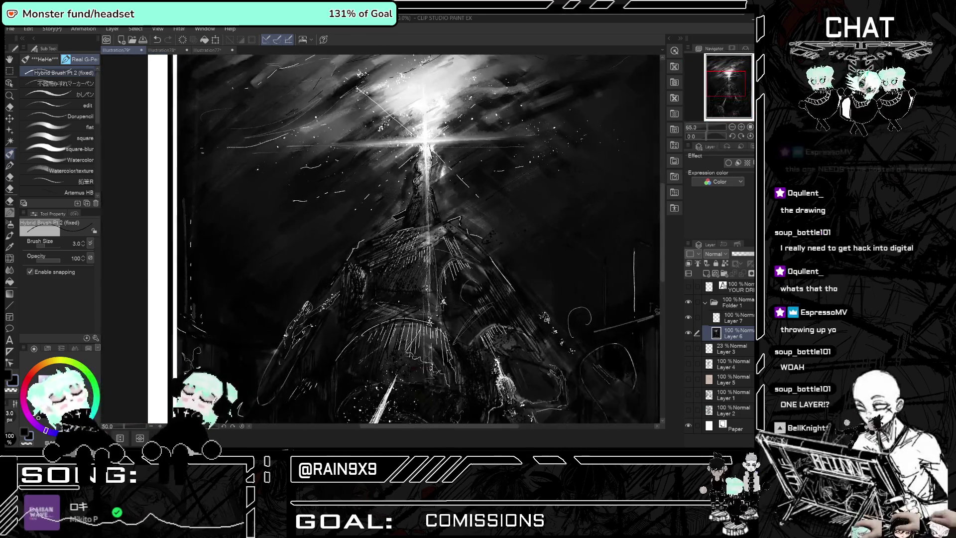
scroll(428, 144, down, 1)
scroll(428, 144, down, 1)
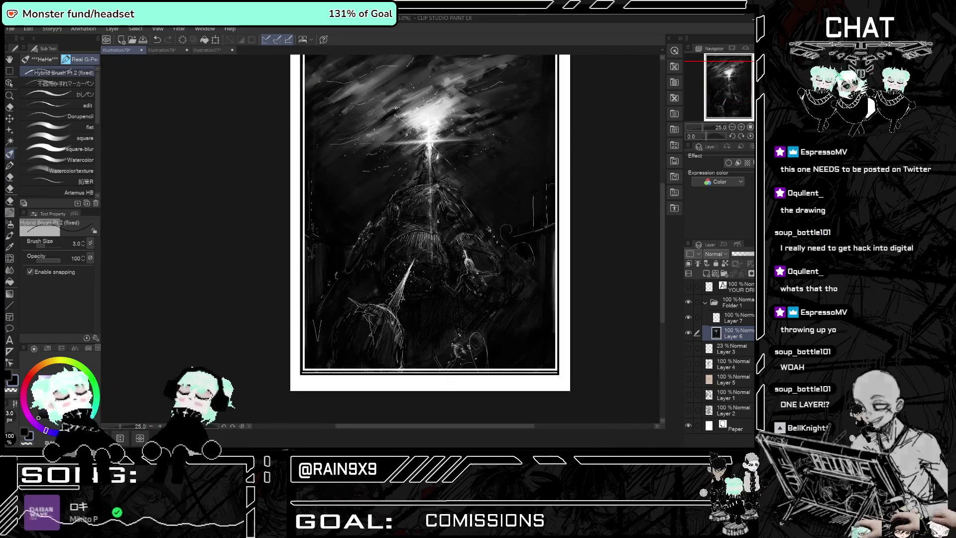
scroll(518, 349, up, 1)
scroll(518, 349, up, 1)
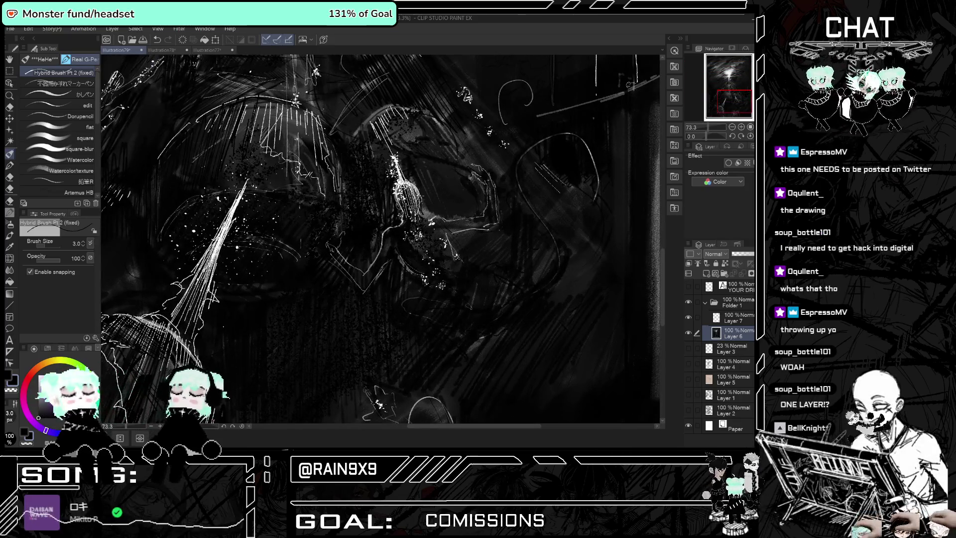